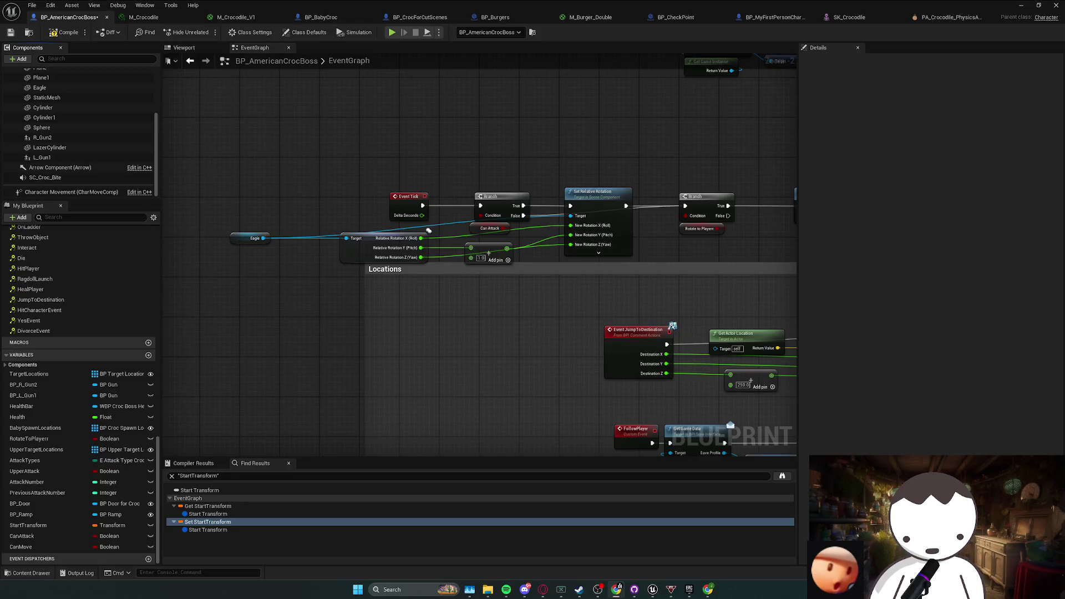
- Create an Add Local Rotation node driven by the Eagle reference
right_click(392, 321)
type("add local rotat")
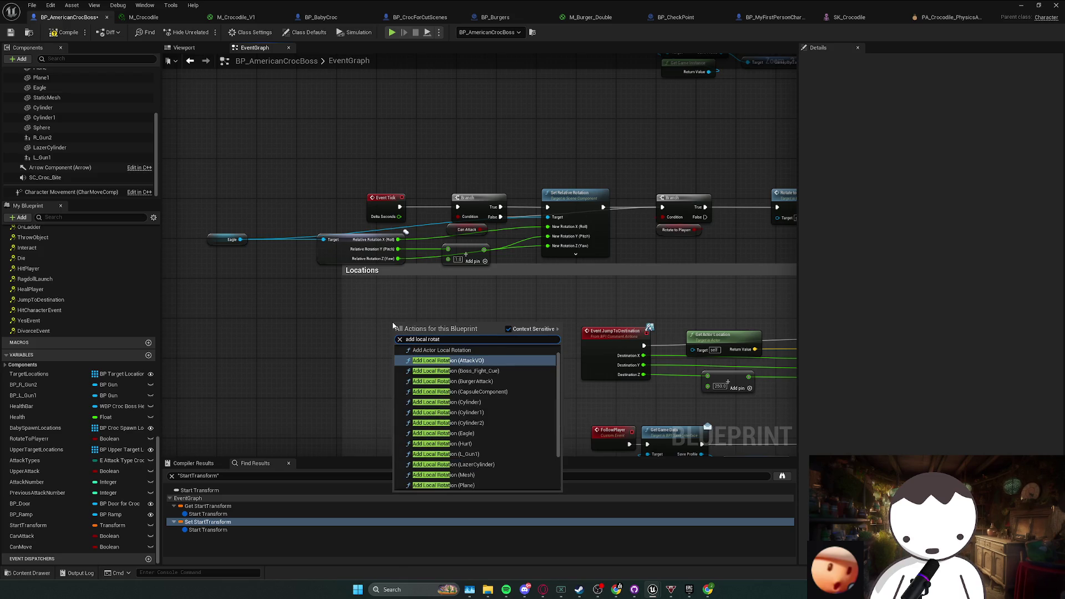
key("Escape")
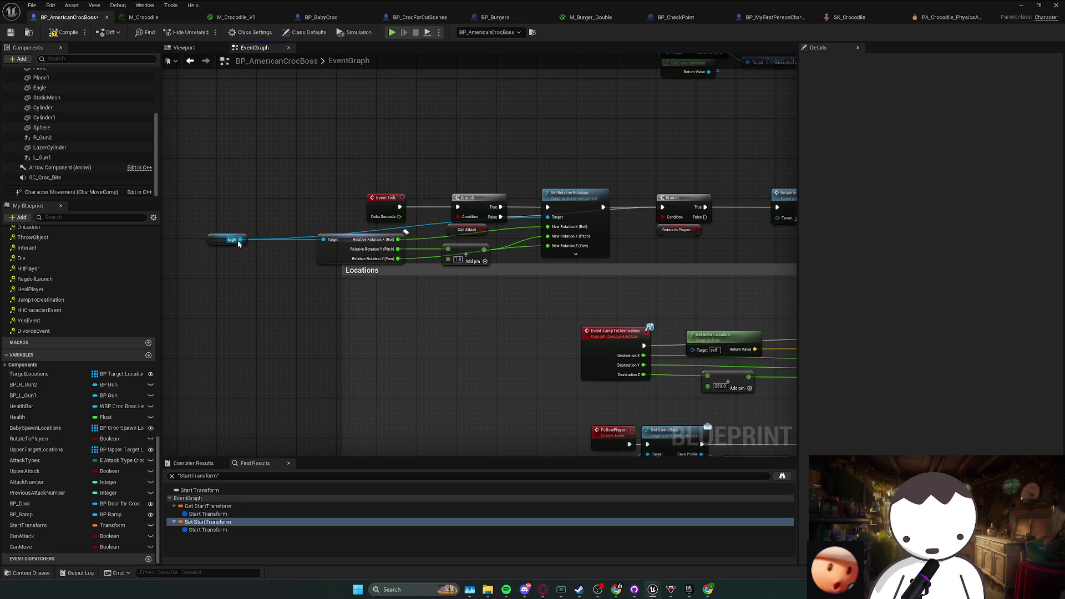
left_click_drag(240, 240, 357, 304)
type("add local ro")
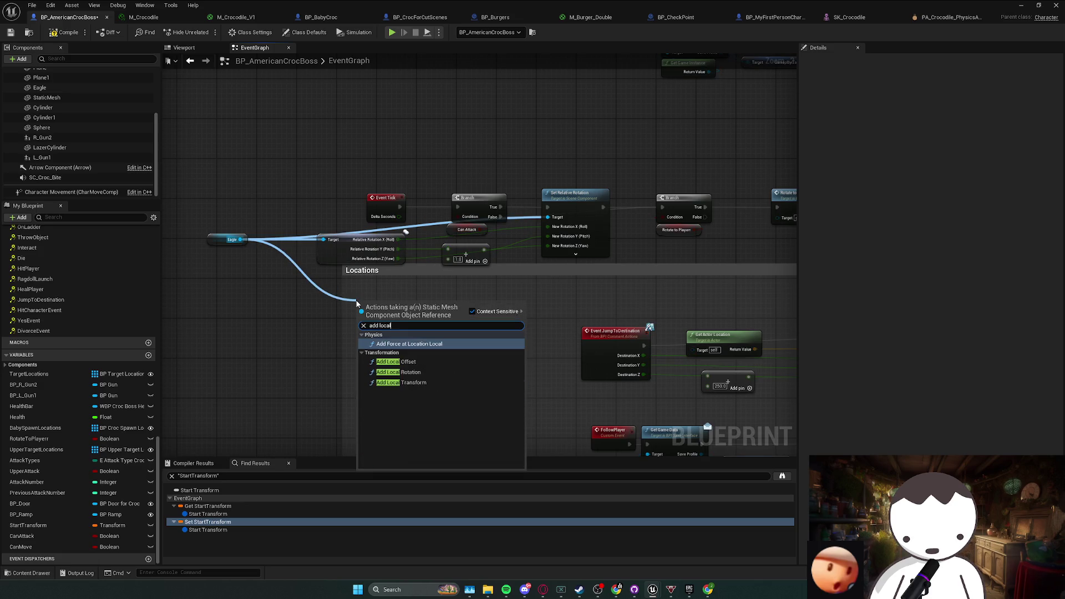
key("Return")
- Split Delta Rotation and wire the rotation values and Branch execution pins into Add Local Rotation
left_click_drag(383, 302, 469, 287)
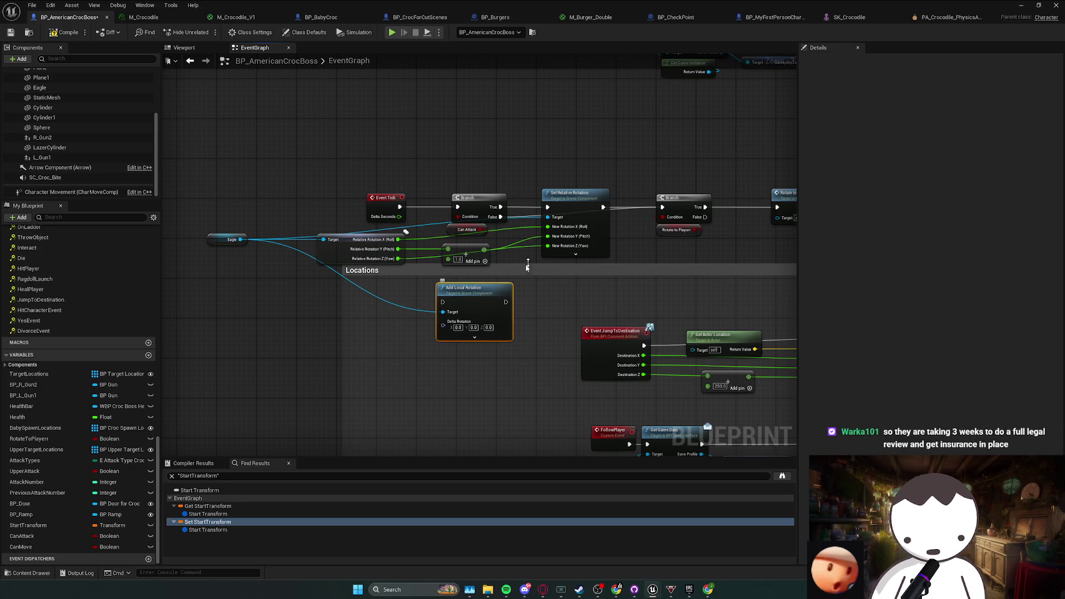
right_click(443, 325)
left_click(477, 367)
mouse_move(550, 227)
left_mouse_down()
mouse_move(441, 289)
mouse_move(444, 331)
left_mouse_up()
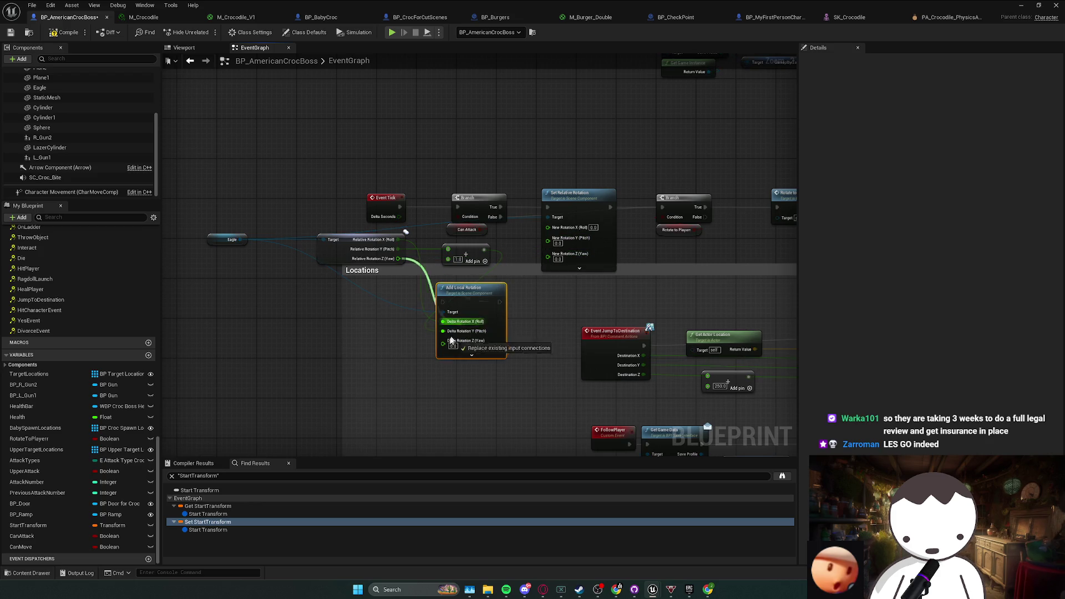
mouse_move(553, 210)
left_mouse_down()
mouse_move(438, 288)
mouse_move(443, 302)
left_mouse_up()
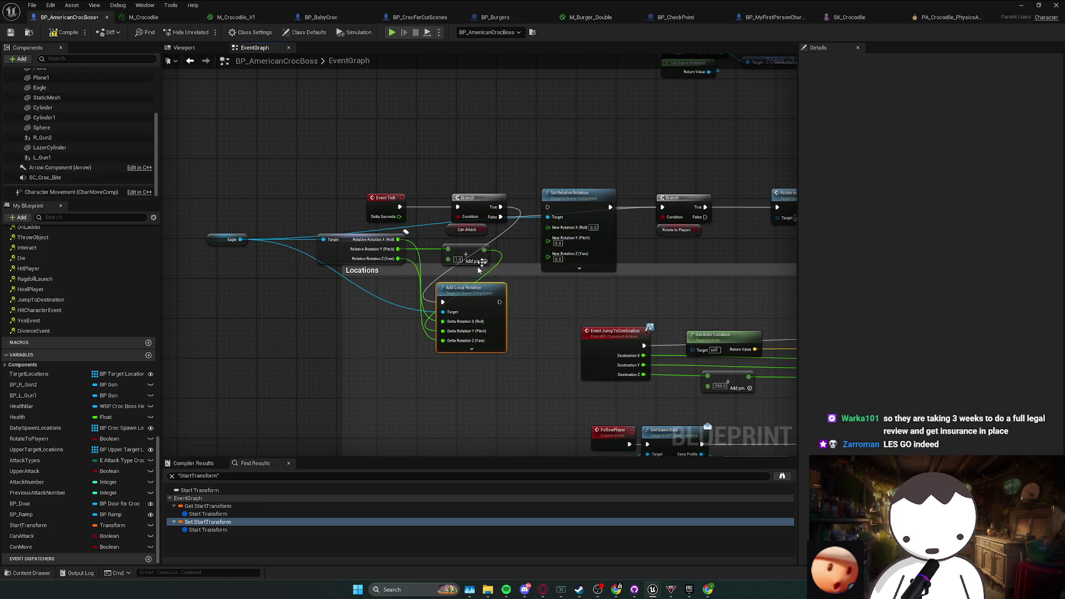
mouse_move(609, 207)
left_mouse_down()
mouse_move(502, 304)
mouse_move(482, 292)
mouse_move(561, 201)
left_mouse_up()
- Delete the old Set Relative Rotation node, compile, and return to the level editor
left_click(564, 238)
key("Delete")
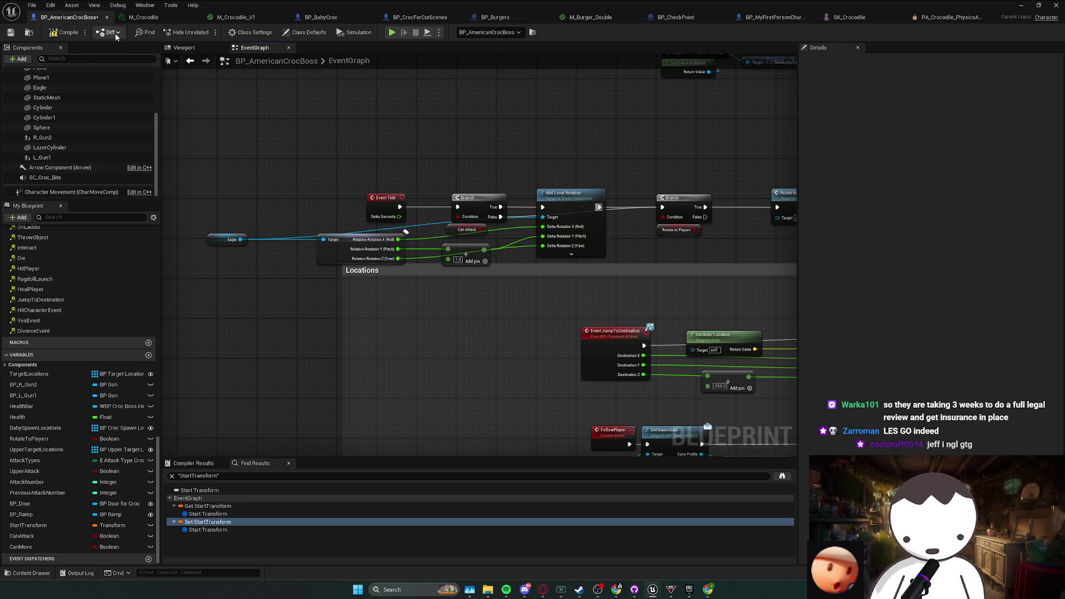
left_click(66, 32)
key("alt+Tab")
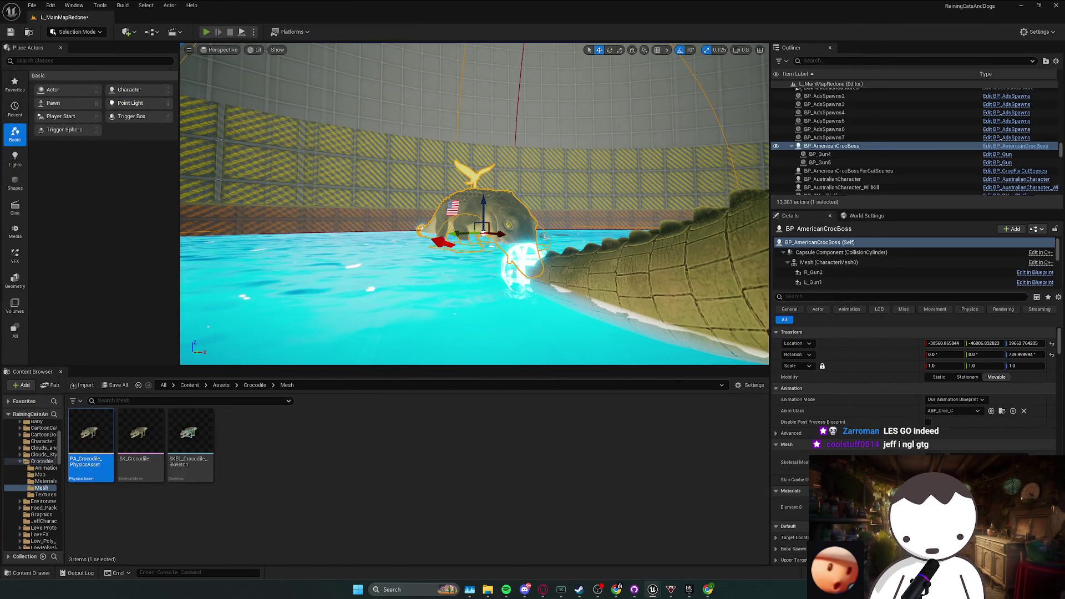
- Play the level, walk toward the green dome with A, D, W and Space, then stop
key("alt+p")
key("a")
key("d")
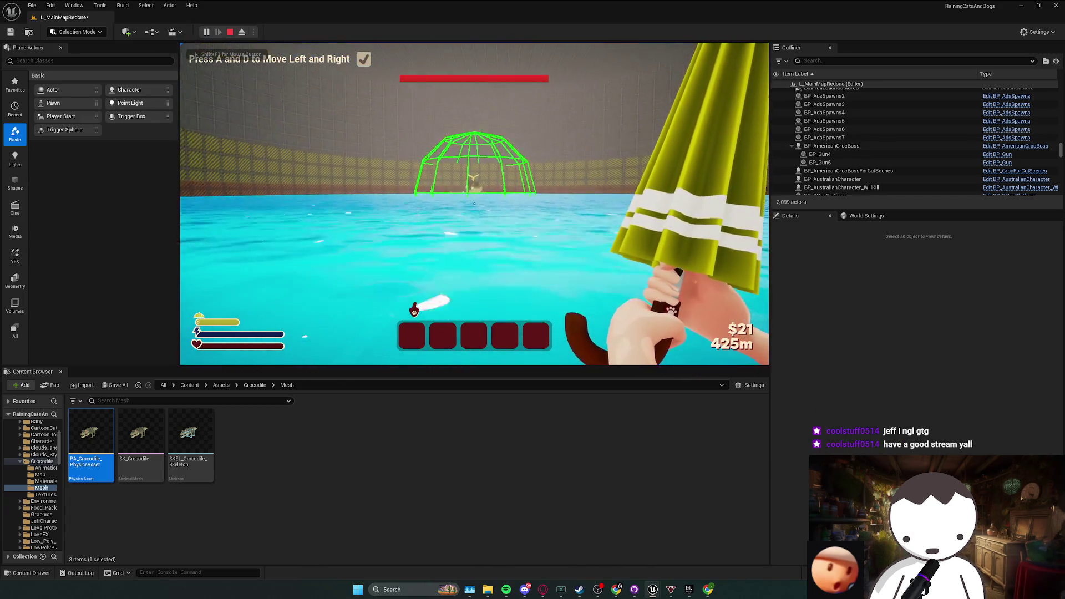
key("w")
key("space")
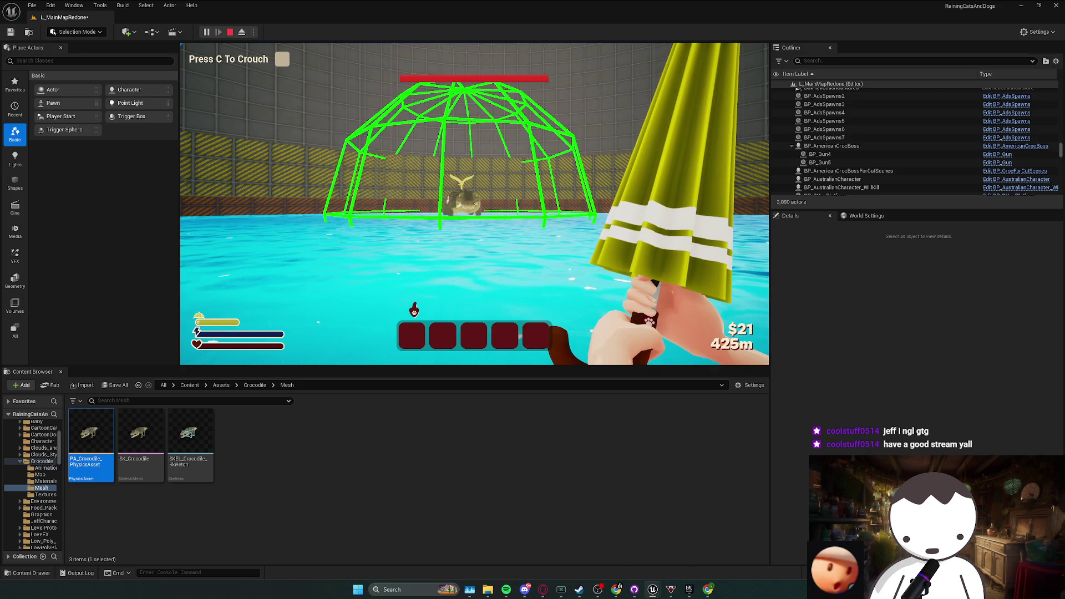
key("Escape")
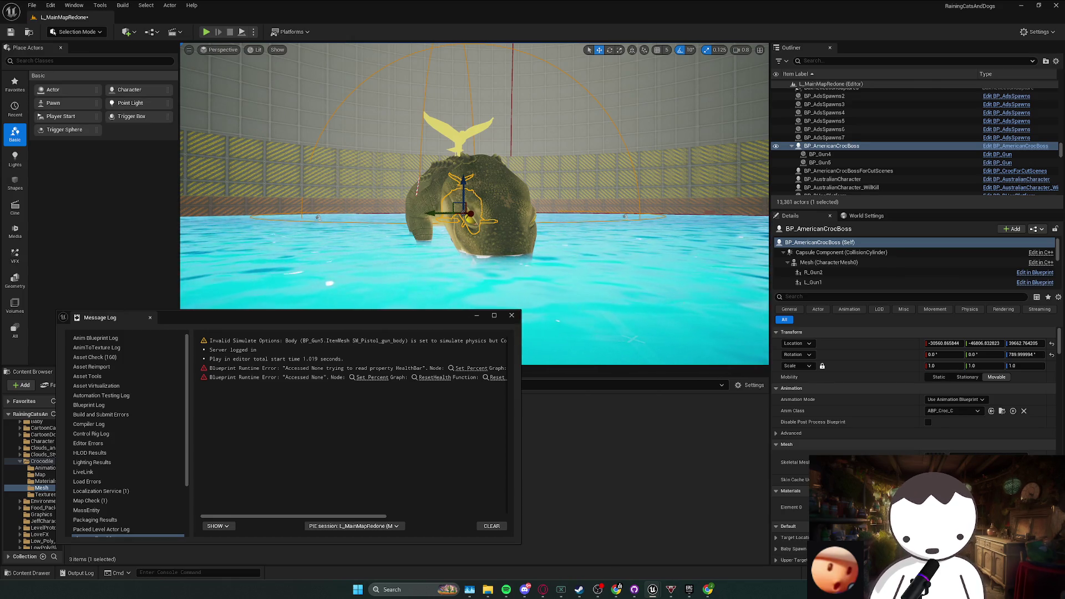
left_click(585, 296)
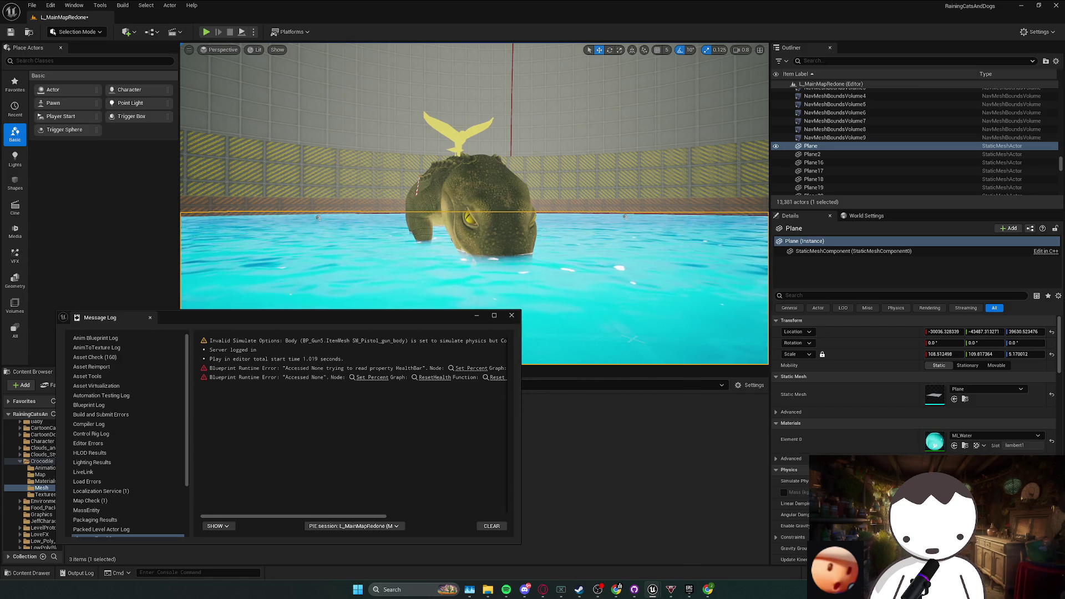
left_click(181, 130)
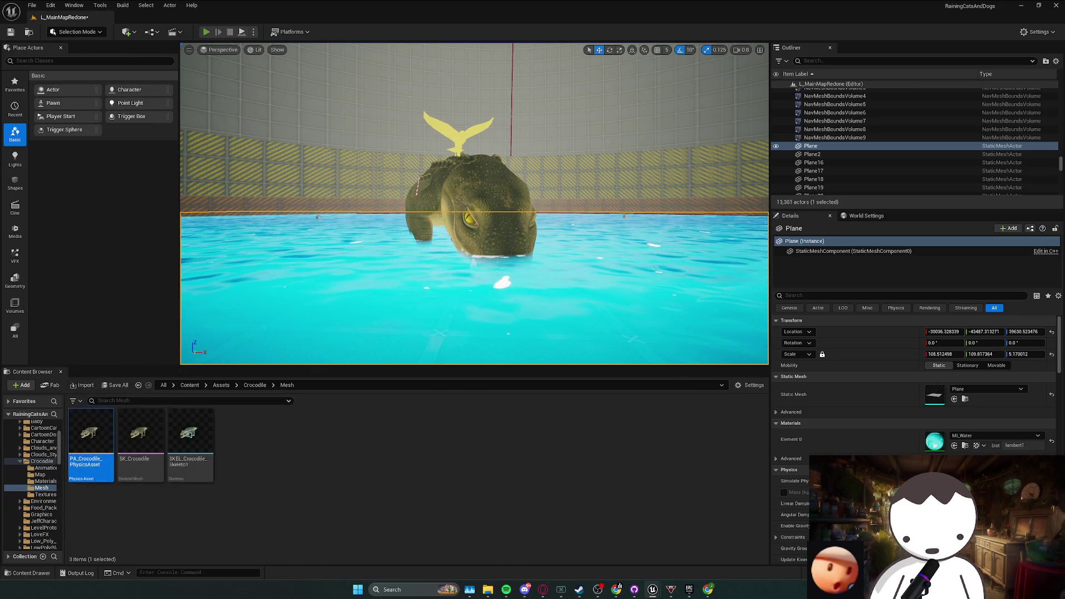
key("alt+p")
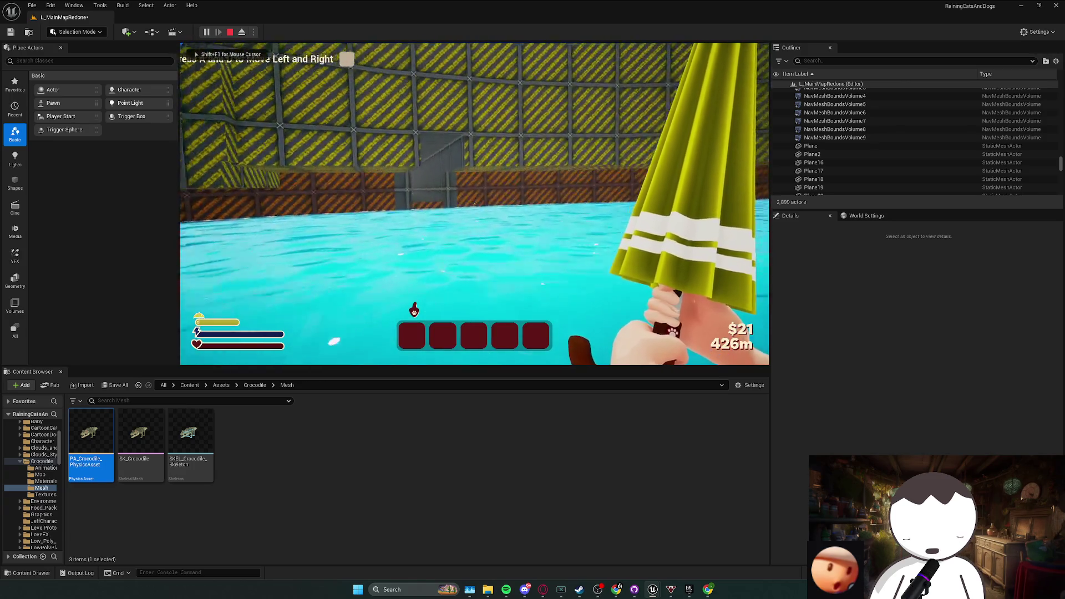
key("a")
key("d")
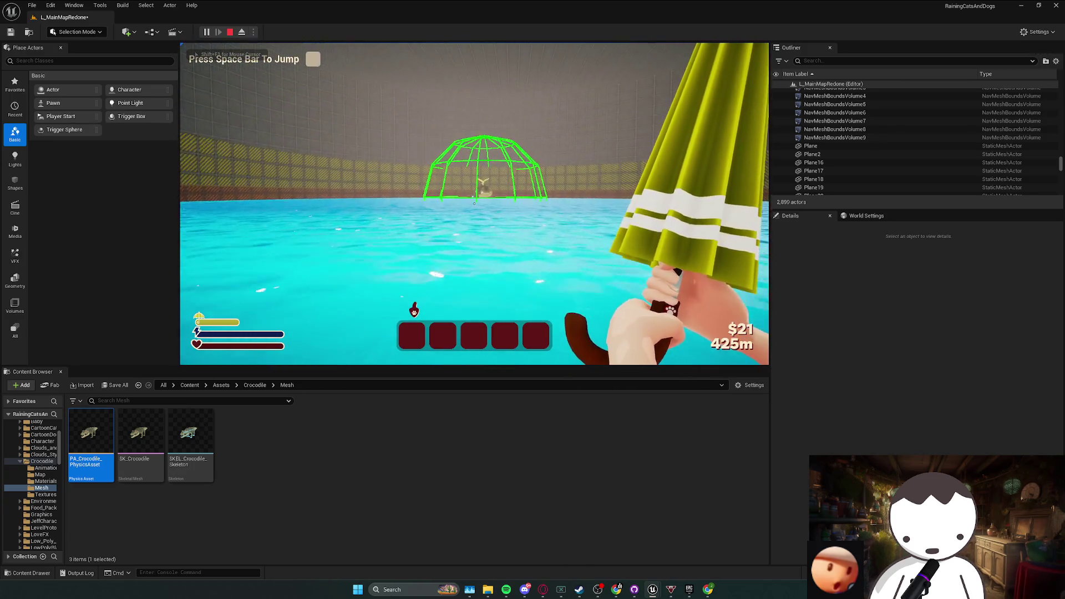
key("w")
key("w")
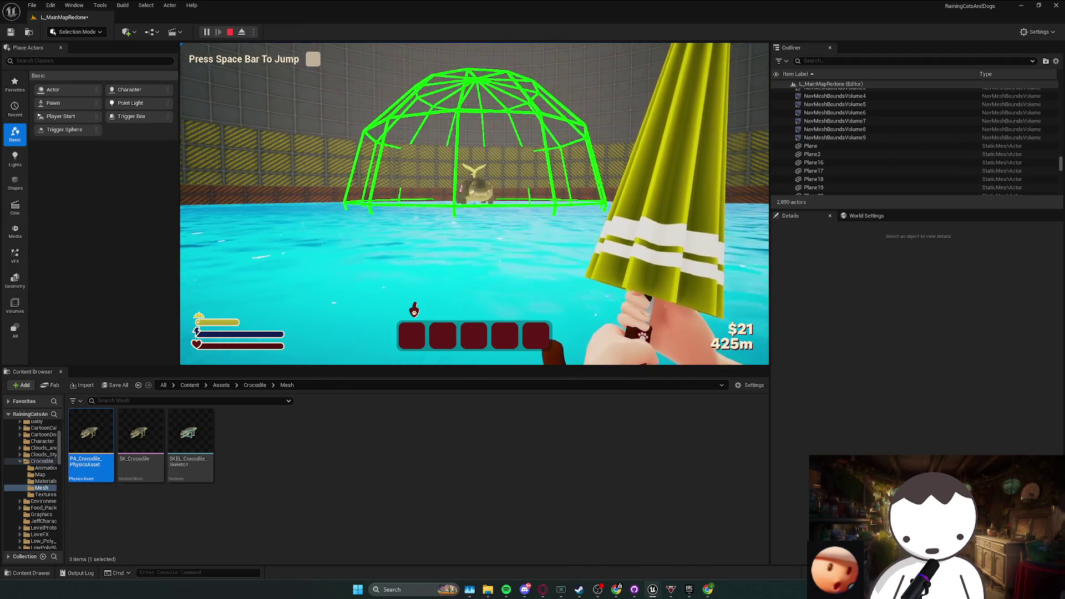
key("w")
key("space")
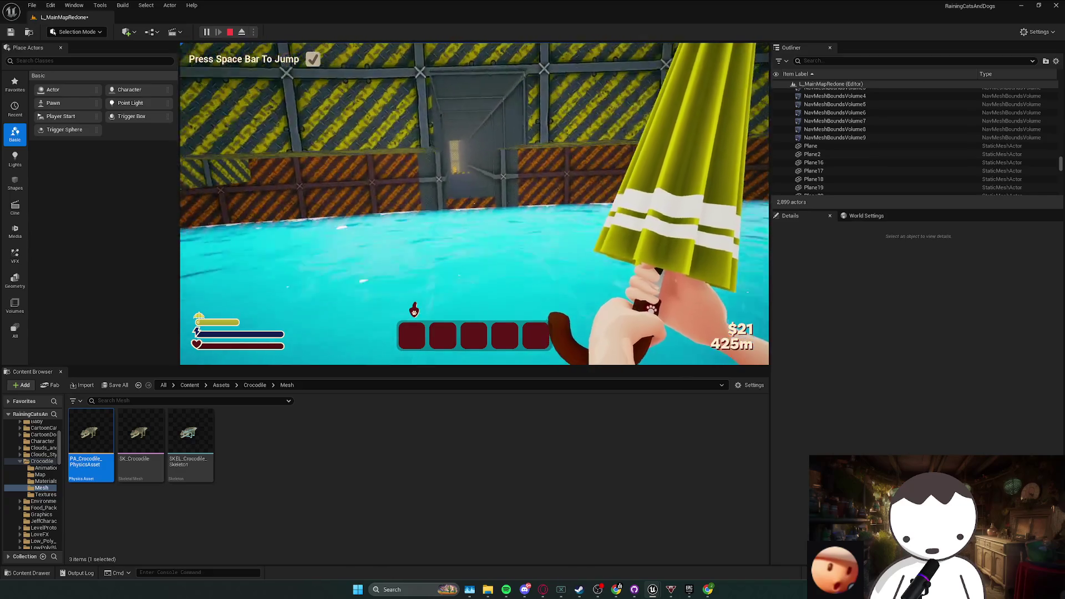
key("c")
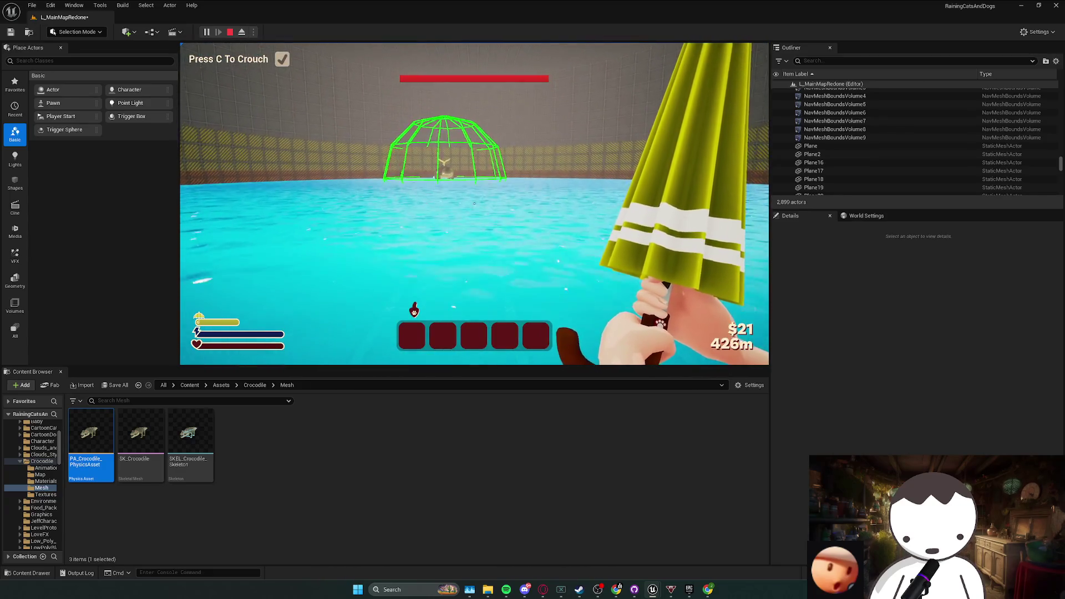
key("w")
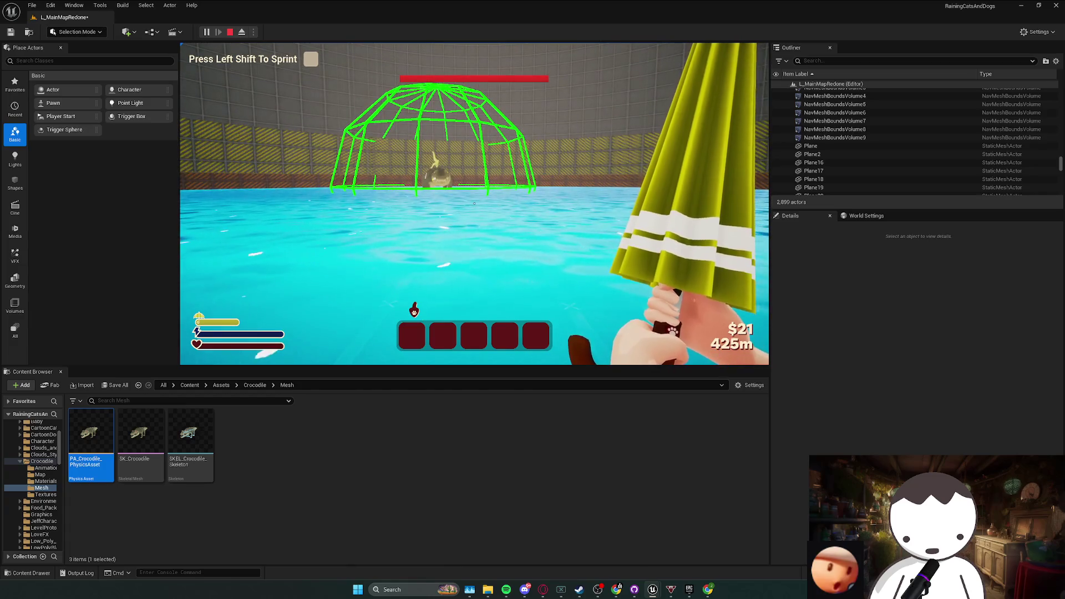
key("Escape")
left_click(475, 204)
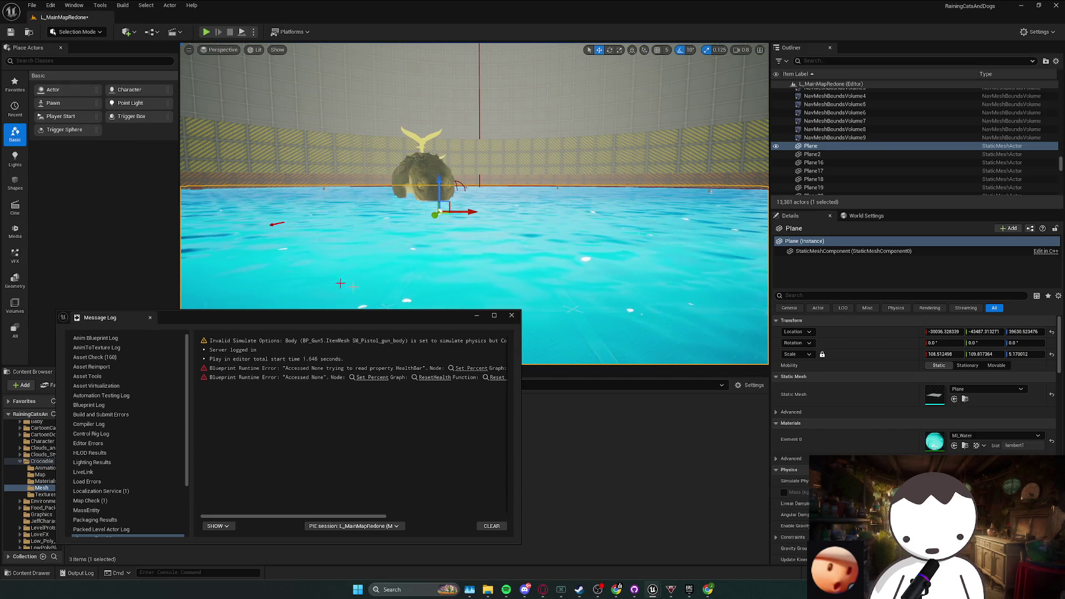
left_click(512, 315)
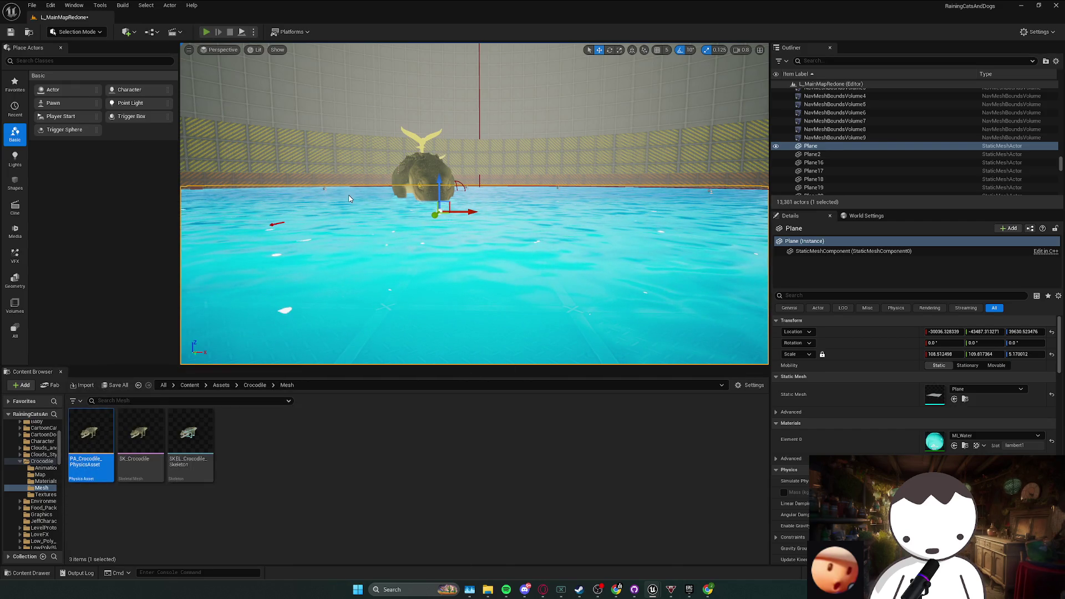
key("alt+p")
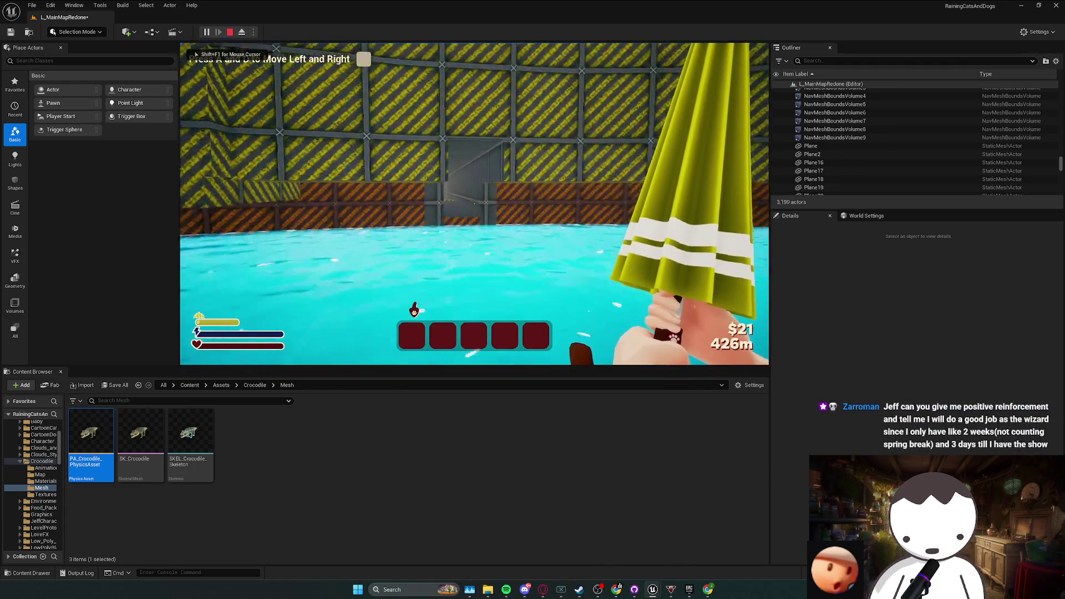
key("d")
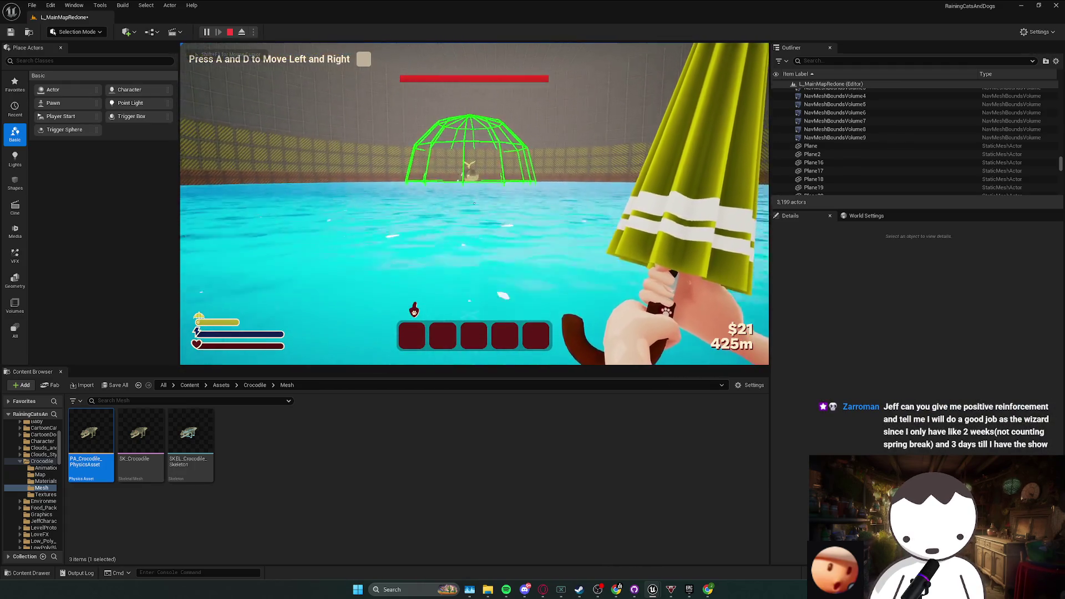
key("w")
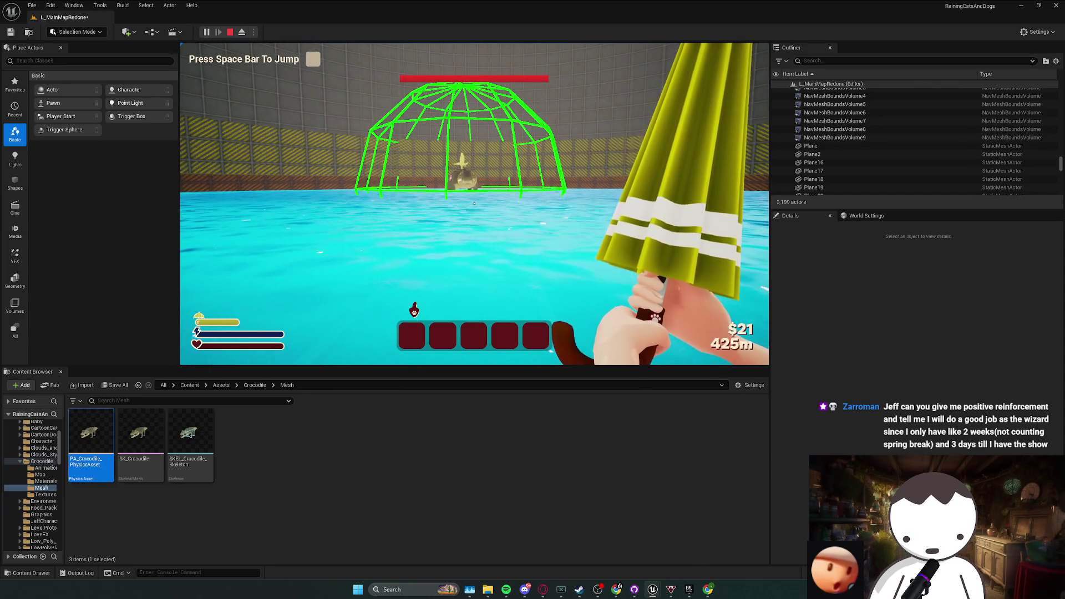
key("w")
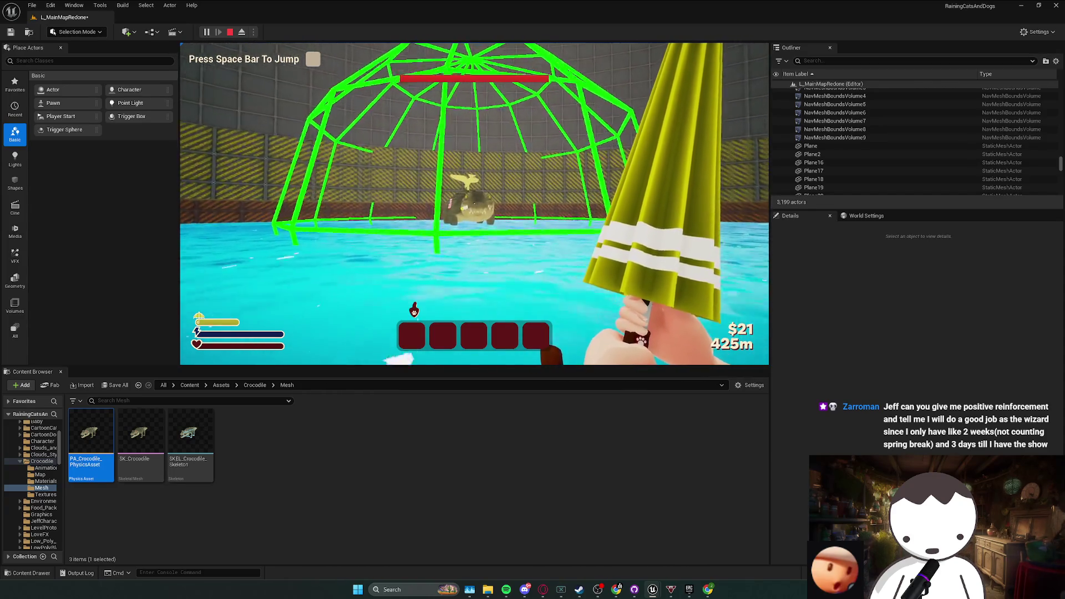
key("w")
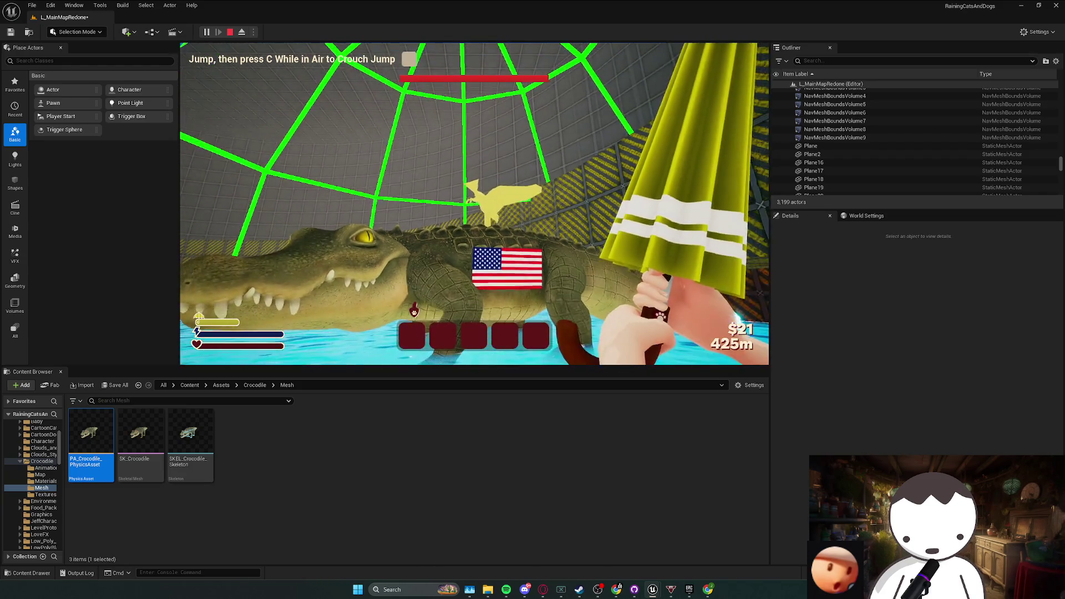
key("Escape")
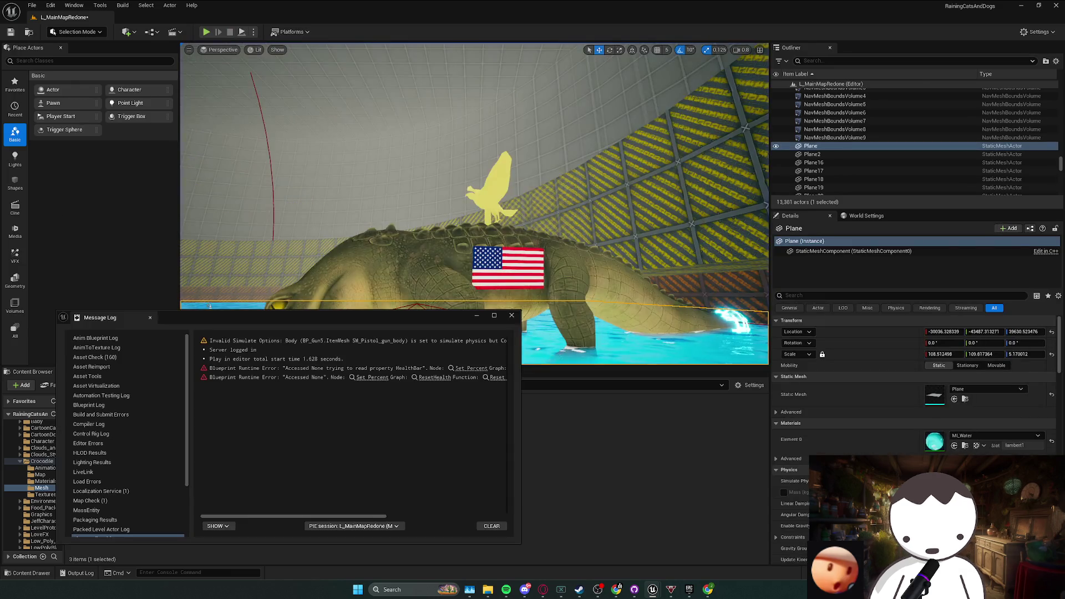
- Close the Message Log and fly the viewport camera past the crocodile toward the striped wall
left_click(511, 315)
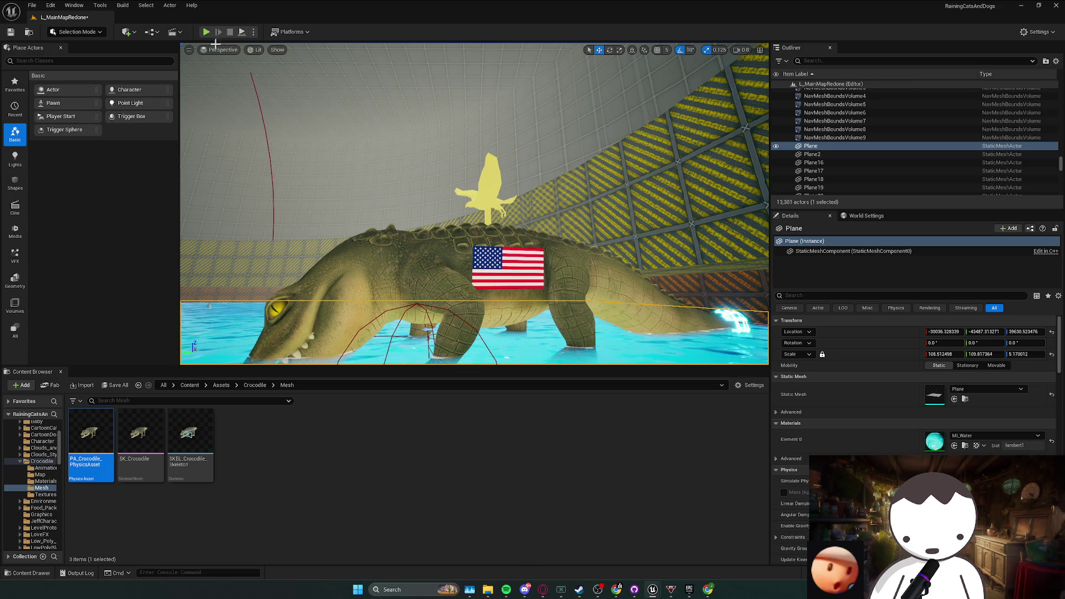
scroll(215, 43, "up", 2)
key("w")
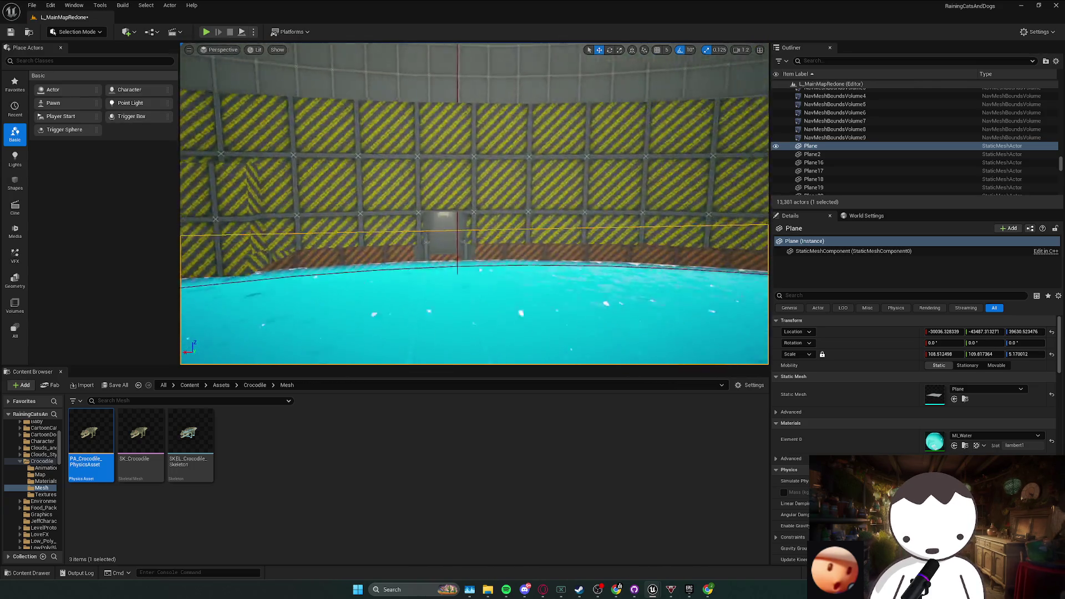
key("w")
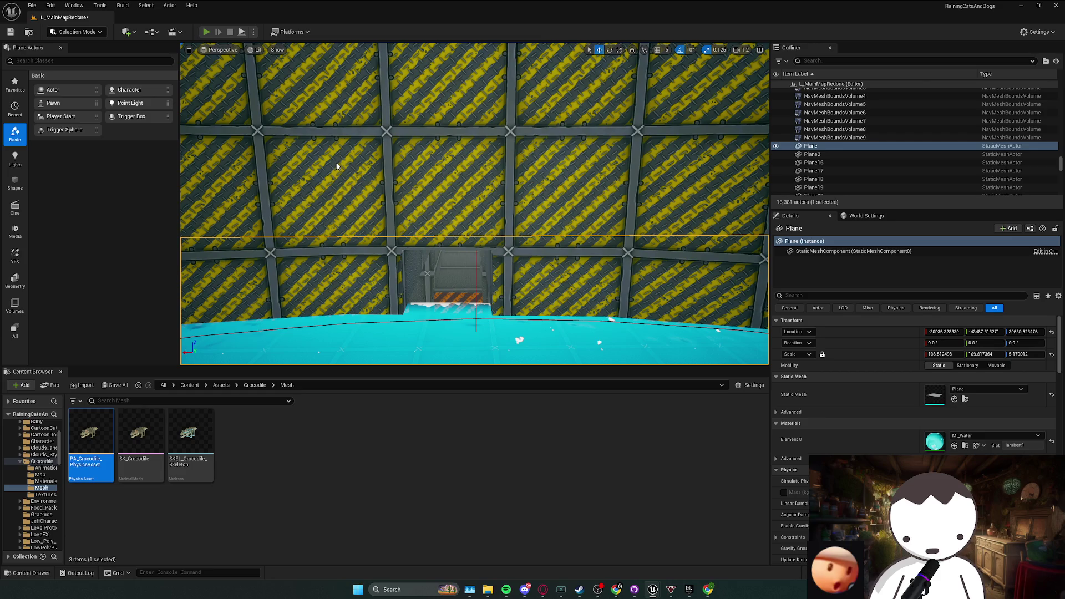
- Playtest again, walking forward into the green dome, then stop and select the crocodile
key("alt+p")
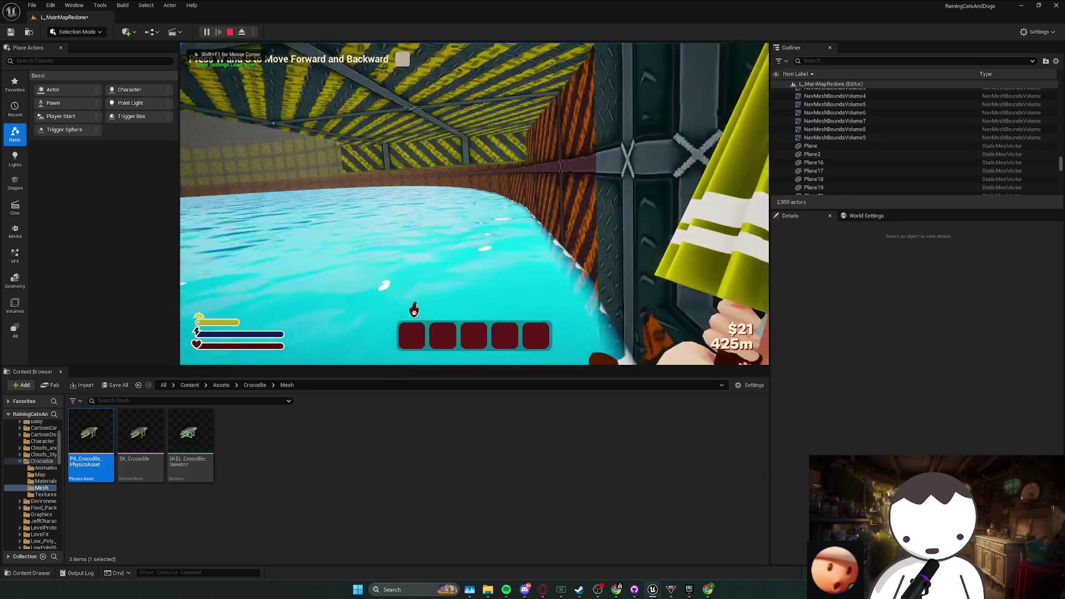
key("w")
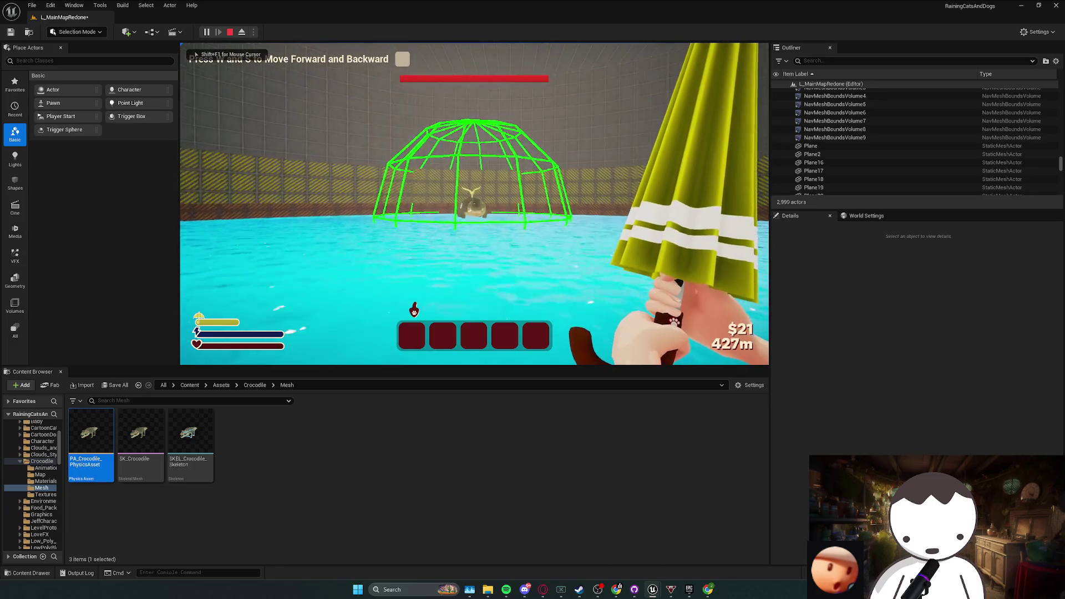
key("w")
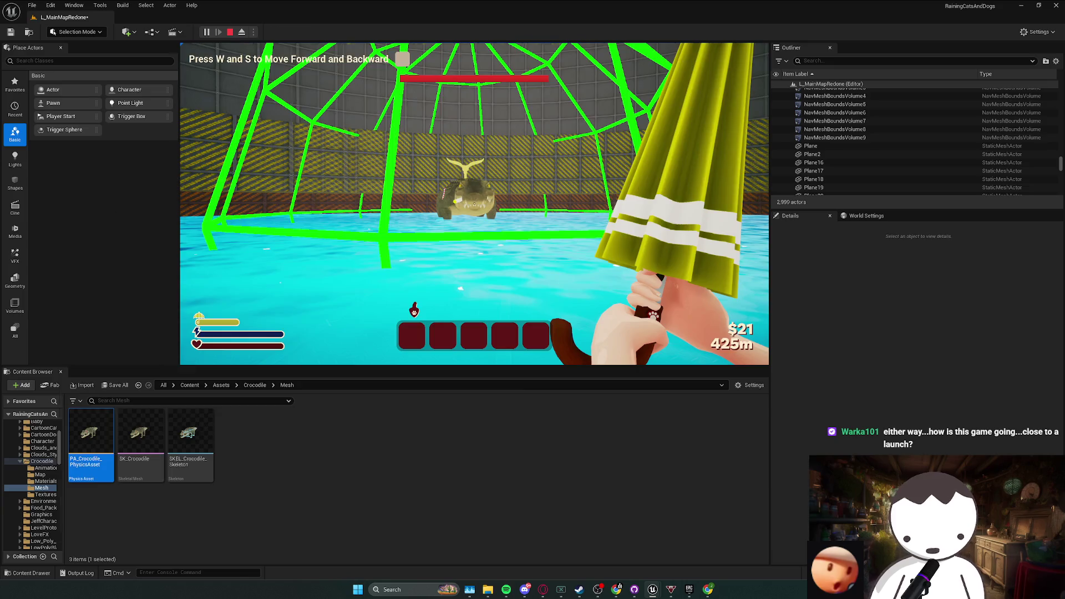
key("Escape")
left_click(511, 315)
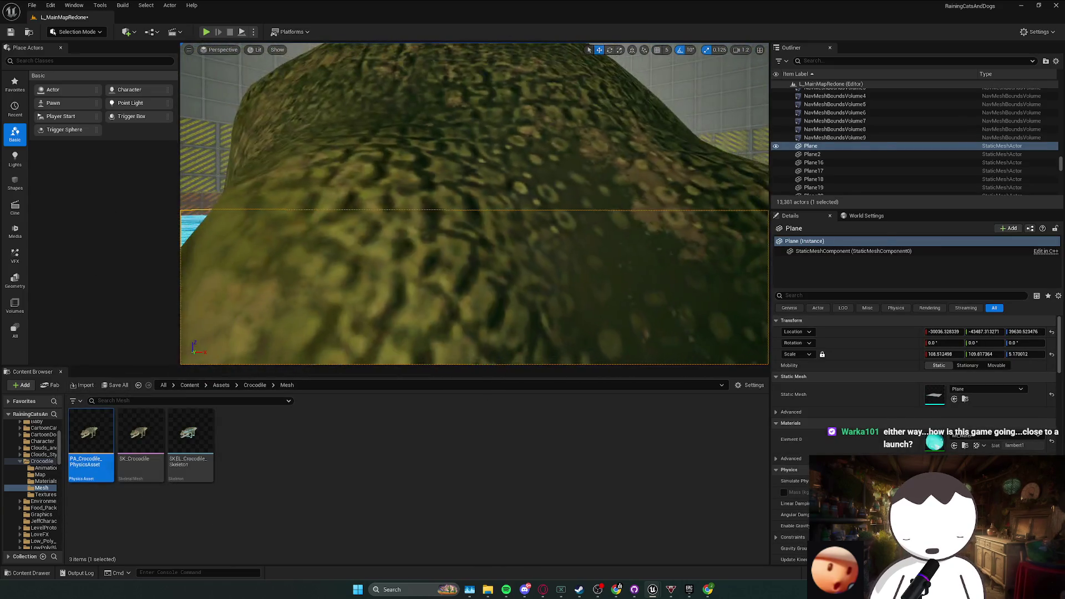
- Right-click the crocodile actor and choose Edit BP_CrocForCutScenes
right_click(481, 215)
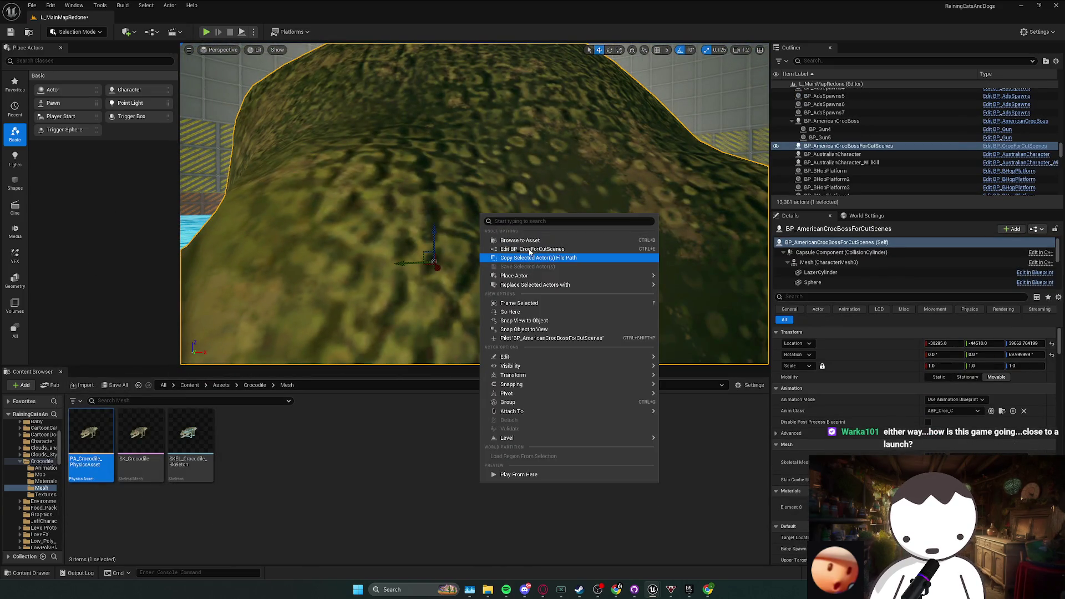
left_click(529, 254)
right_click(527, 244)
left_click(557, 292)
right_click(558, 274)
left_click(577, 317)
right_click(589, 302)
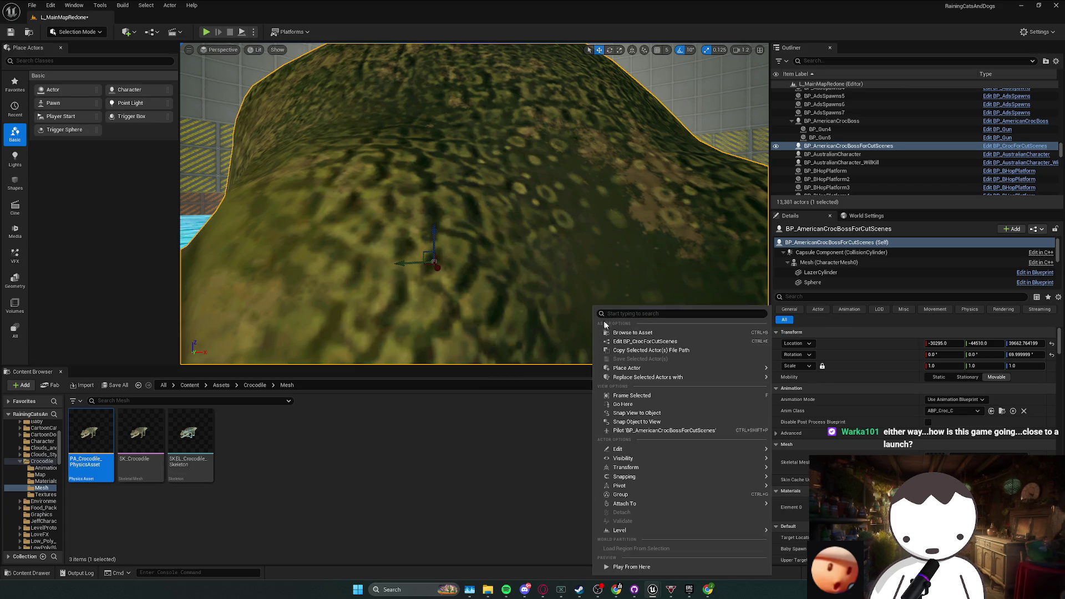
left_click(624, 342)
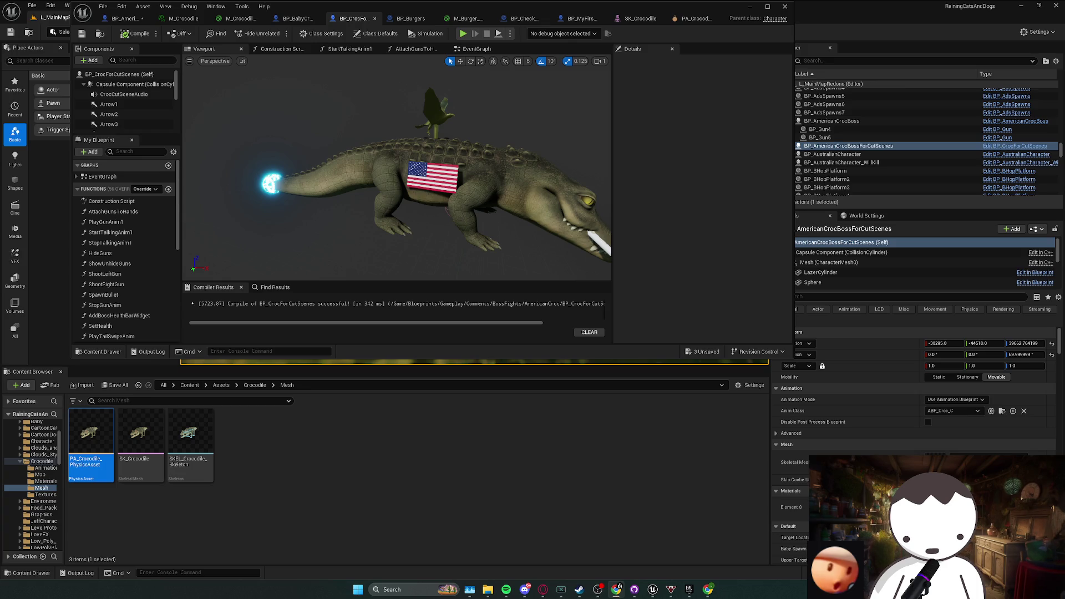
- Maximize BP_CrocForCutScenes and shift its Branch and Rotate to Player nodes right to make room
key("super+Up")
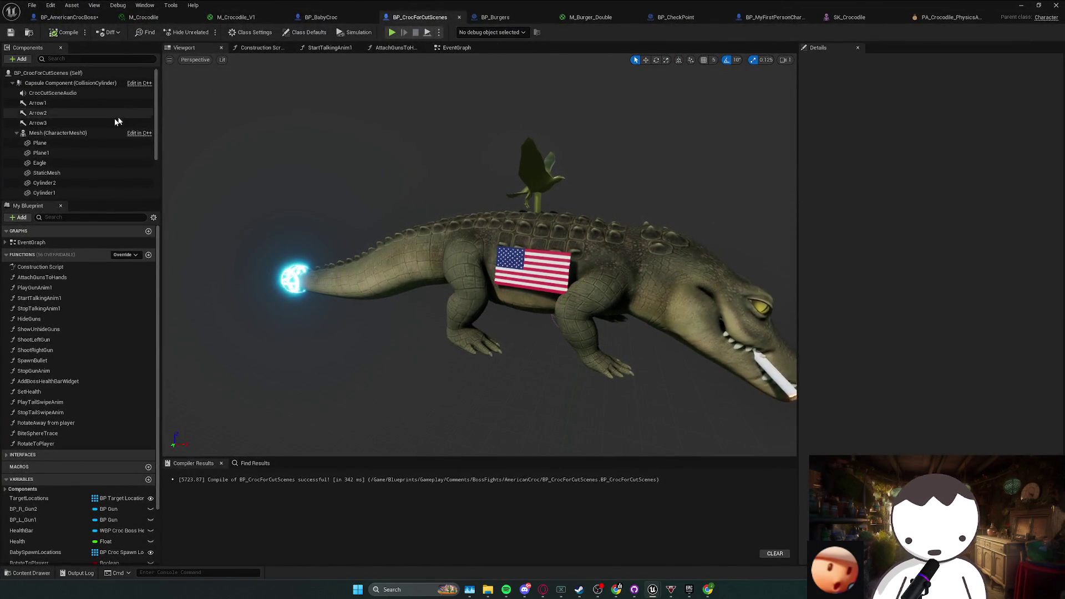
left_click(460, 48)
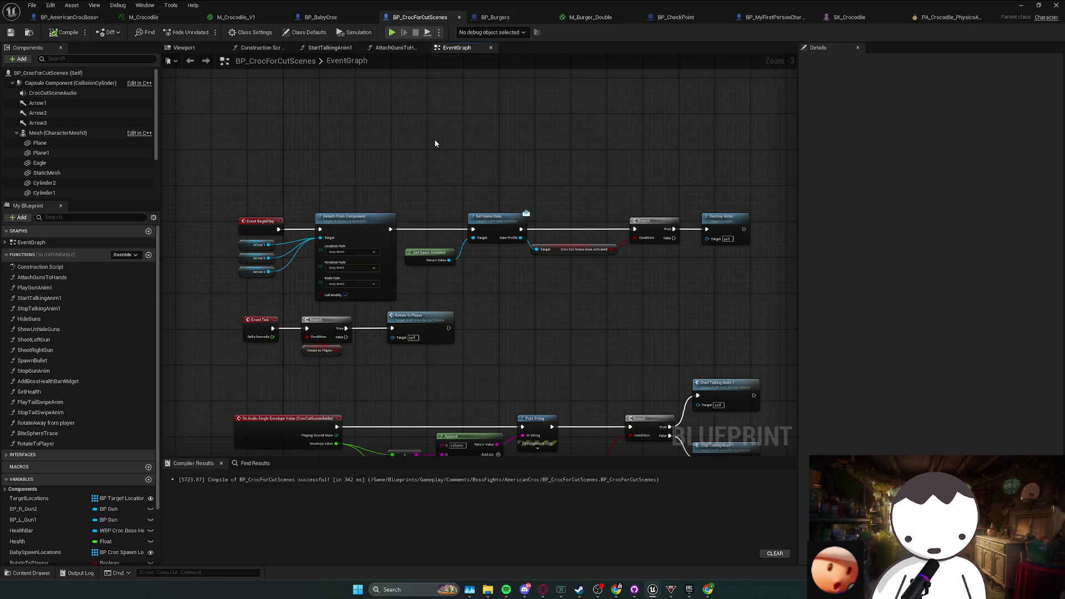
left_click_drag(491, 151, 493, 114)
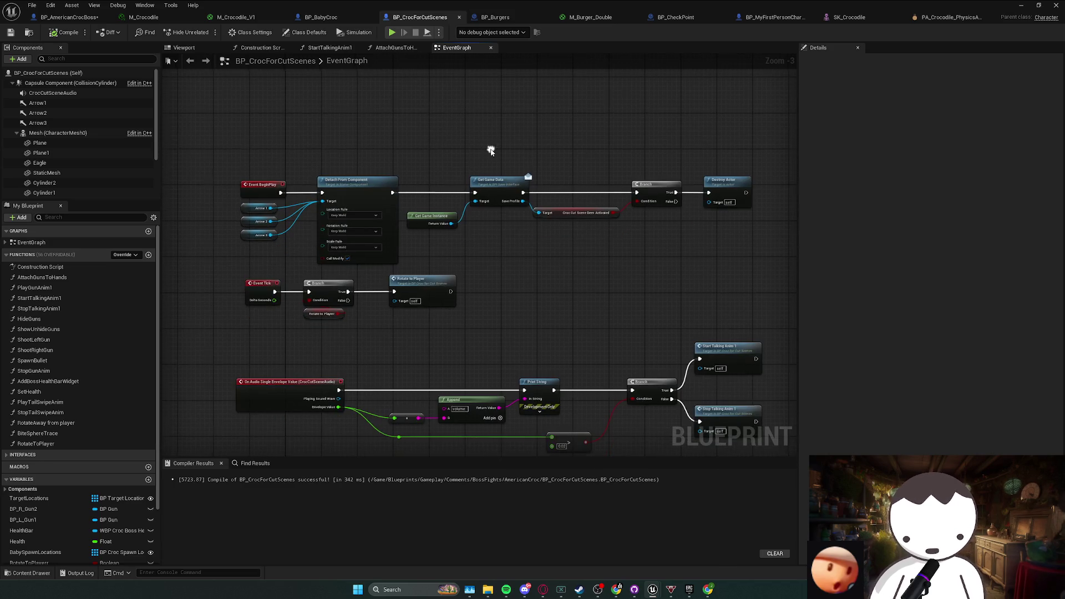
left_click_drag(396, 321, 529, 289)
left_click_drag(358, 322, 303, 293)
left_click_drag(428, 287, 579, 283)
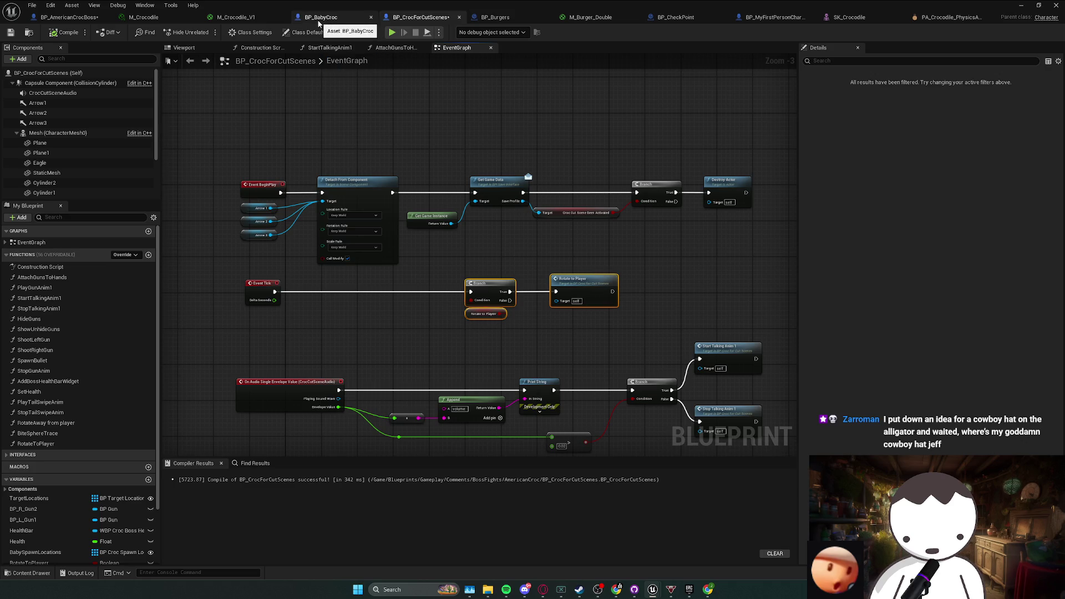
left_click_drag(412, 268, 438, 224)
scroll(438, 224, "down", 2)
left_click_drag(356, 114, 364, 269)
scroll(442, 252, "up", 2)
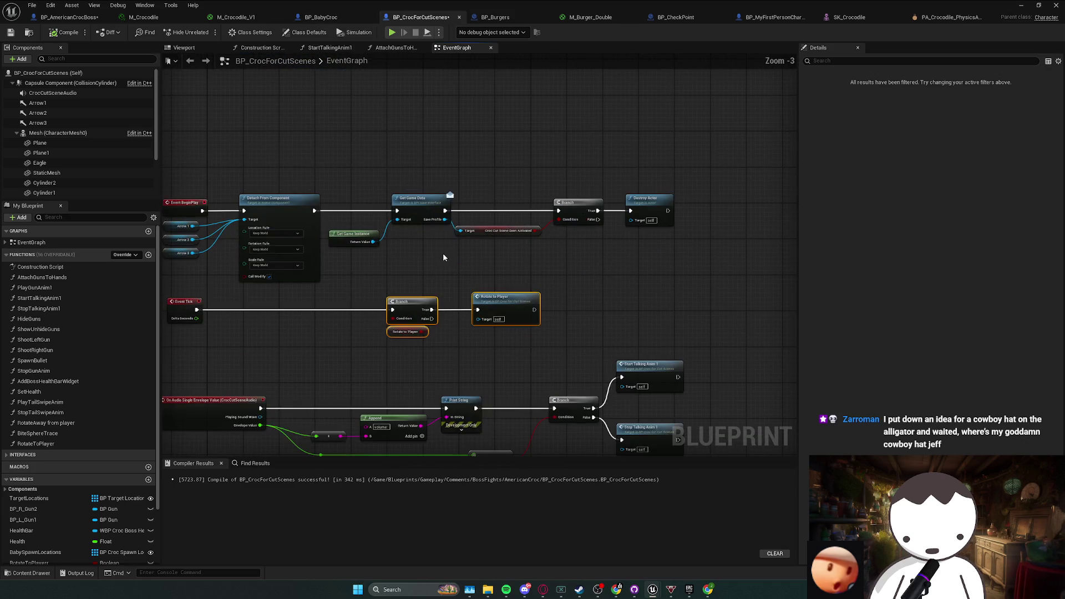
left_click(488, 230)
left_click_drag(271, 318, 423, 278)
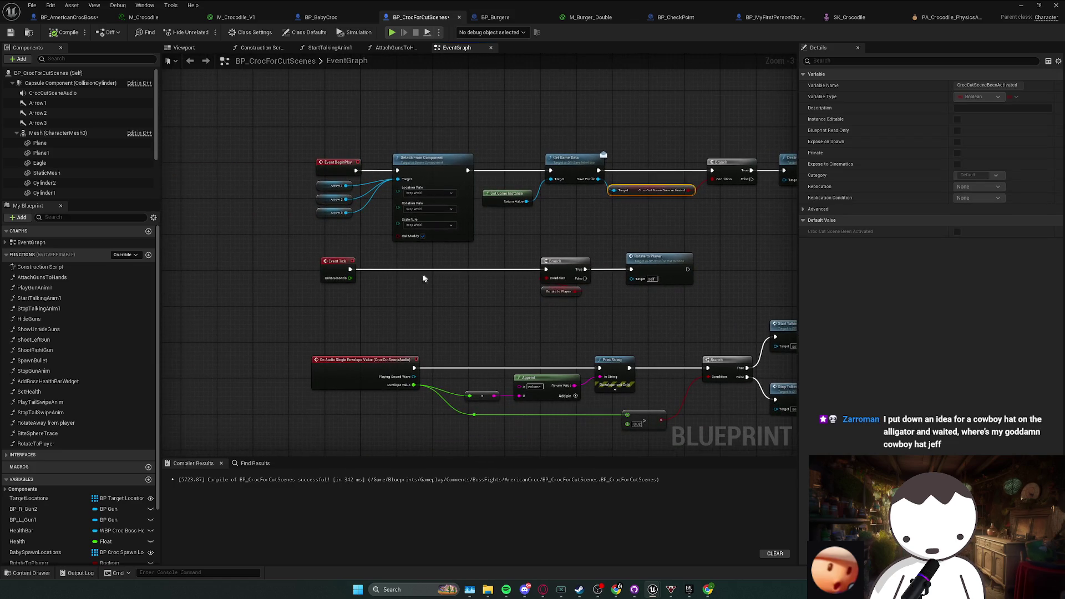
- In BP_AmericanCrocBoss, delete Get World Rotation and select the Eagle and Add Local Rotation nodes
left_click(320, 17)
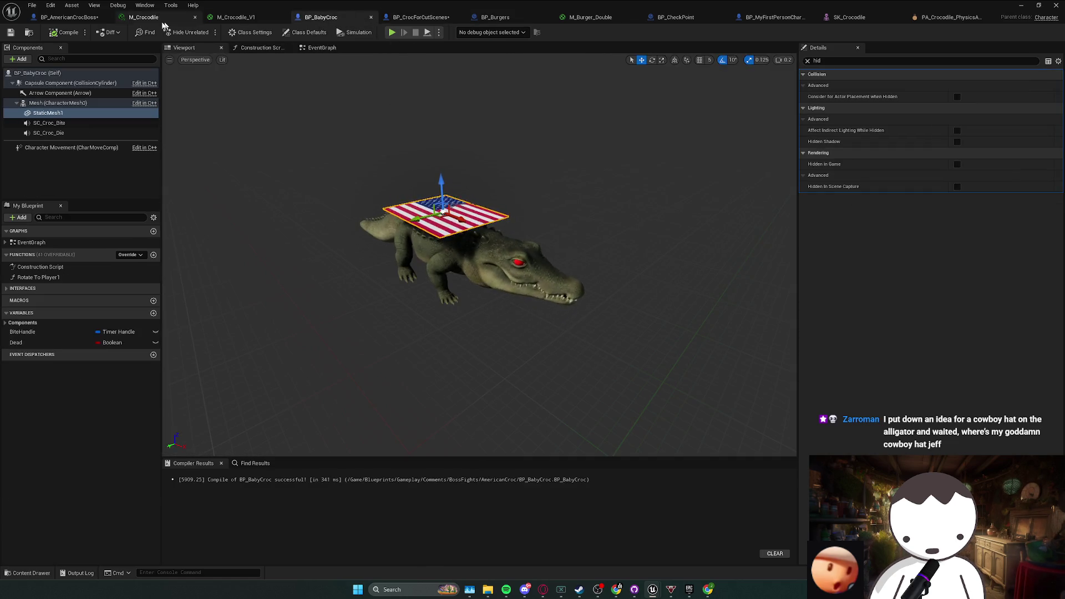
left_click(78, 17)
left_click(259, 48)
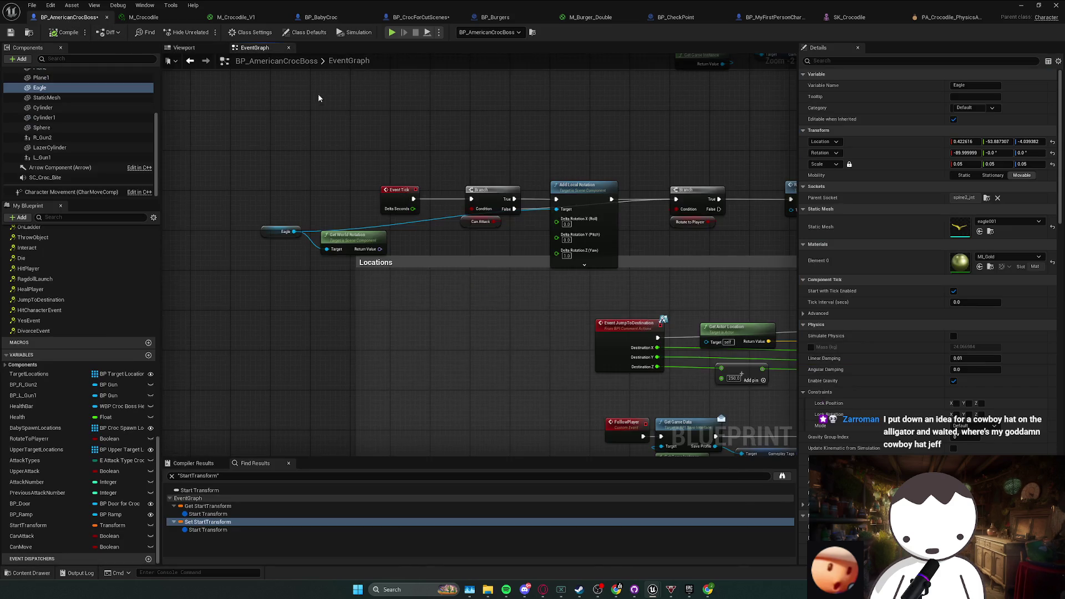
left_click(355, 239)
key("Delete")
mouse_move(267, 230)
left_mouse_down()
mouse_move(489, 245)
mouse_move(479, 235)
left_mouse_up()
left_click(579, 222, "shift")
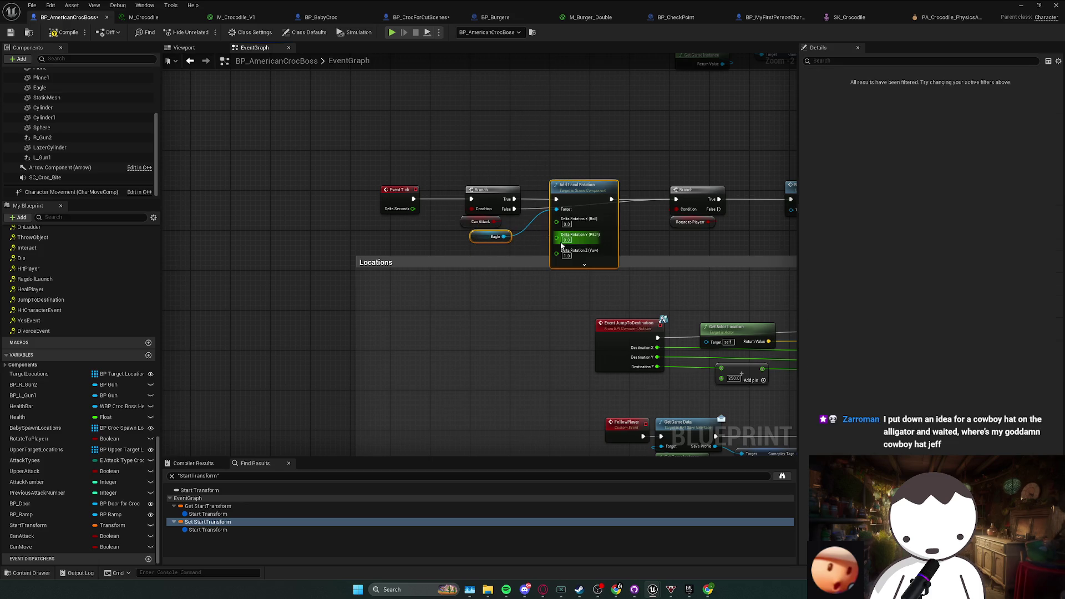
- Paste Eagle and Add Local Rotation into BP_CrocForCutScenes and wire them after Event Tick
left_click(409, 19)
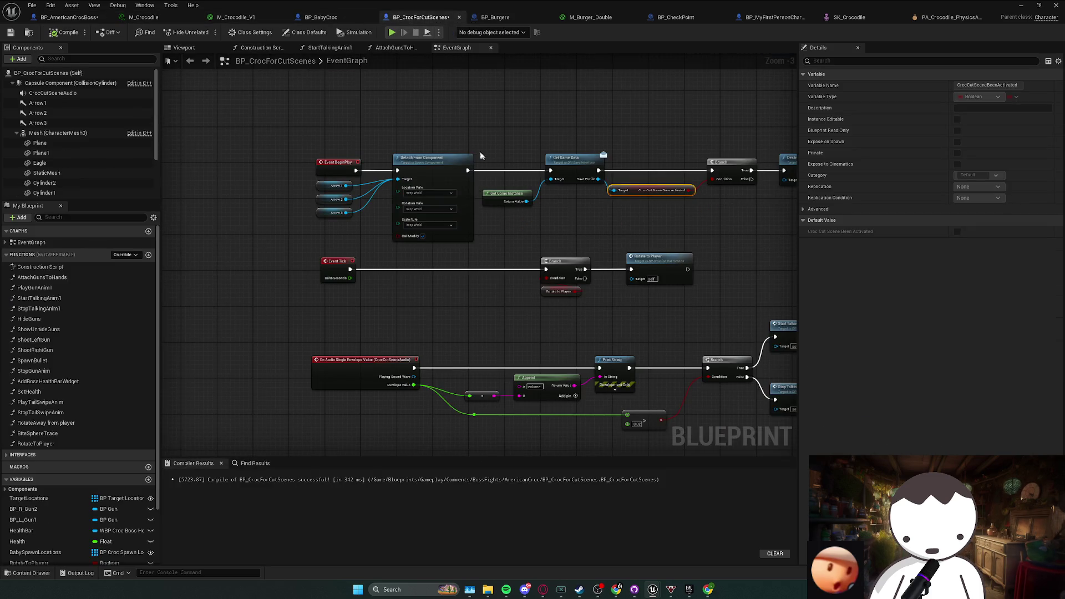
key("ctrl+v")
left_click_drag(429, 254, 358, 257)
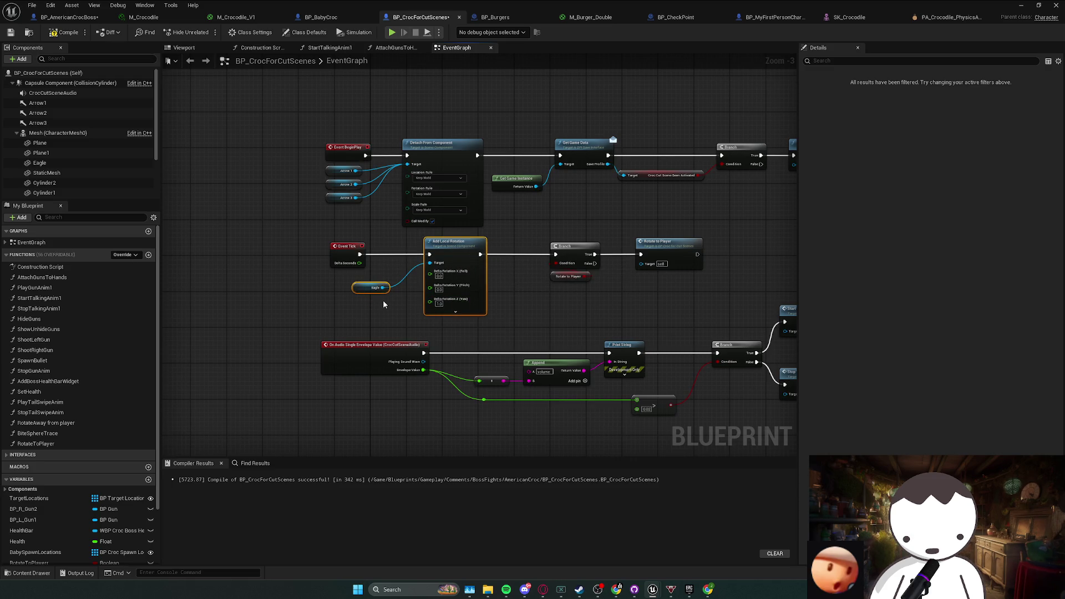
left_click(384, 302)
- Check the Eagle mesh in the viewport, compile and save BP_CrocForCutScenes, then compile the boss Blueprint
left_click(183, 47)
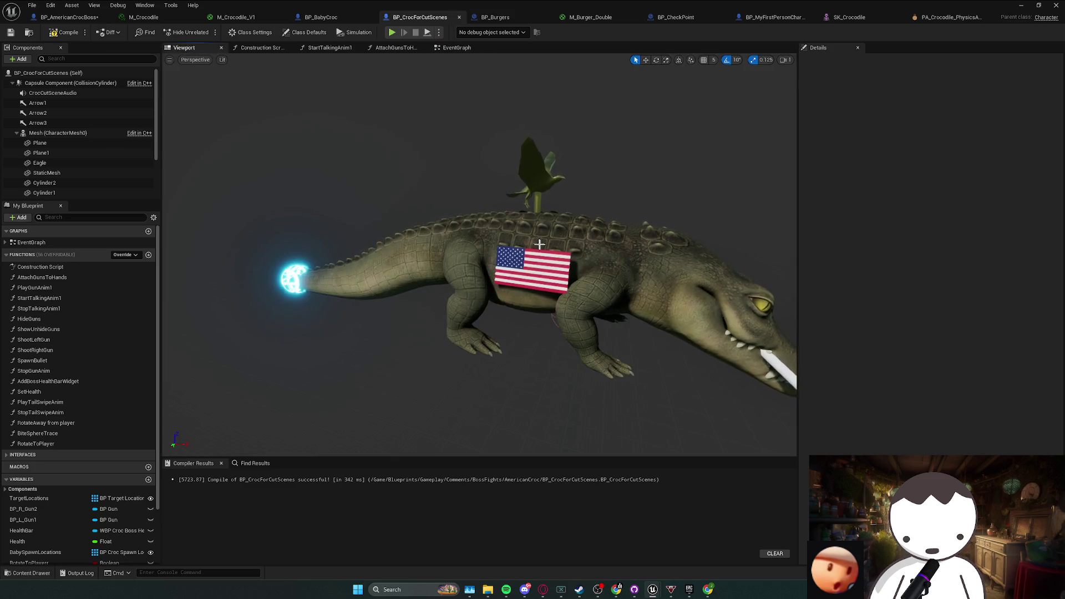
left_click(535, 167)
key("e")
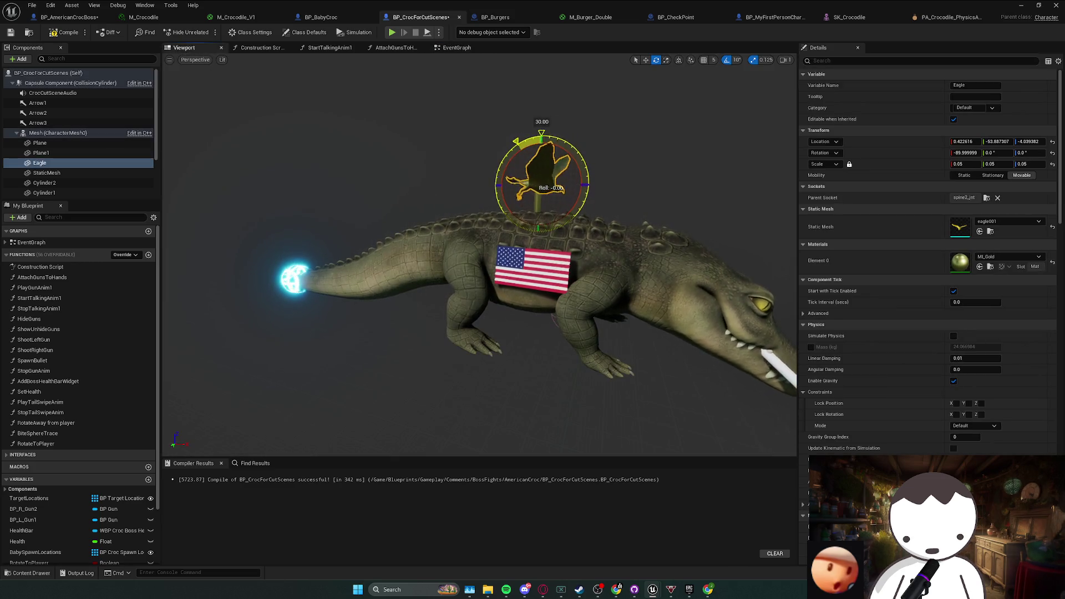
left_click(56, 34)
left_click(457, 47)
key("ctrl+s")
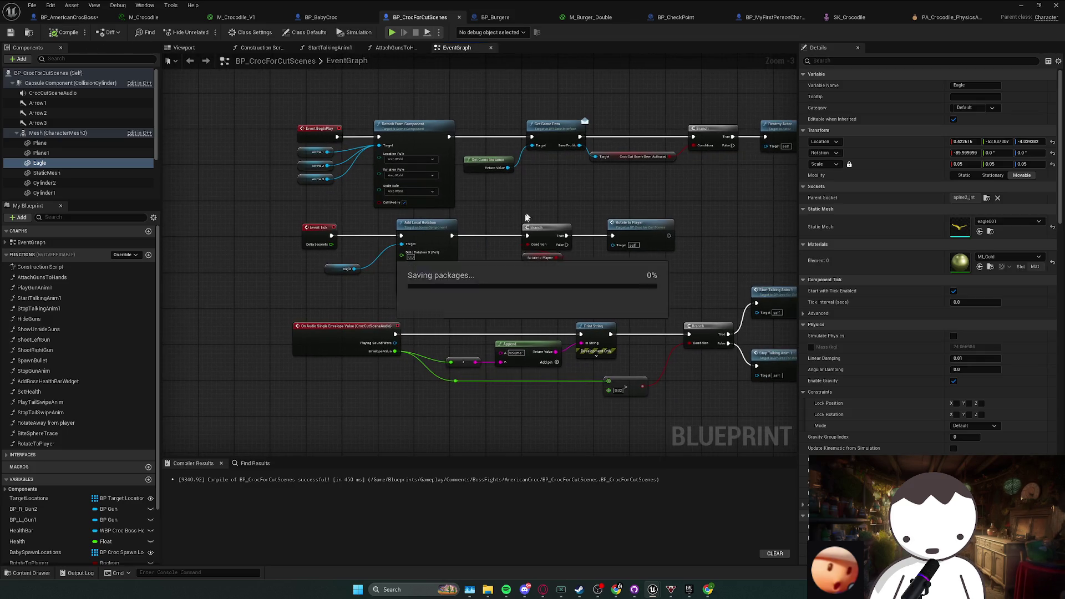
left_click(66, 18)
left_click(54, 35)
- Zoom out and drag the Locations comment group leftward, then deselect it
scroll(525, 275, "down", 3)
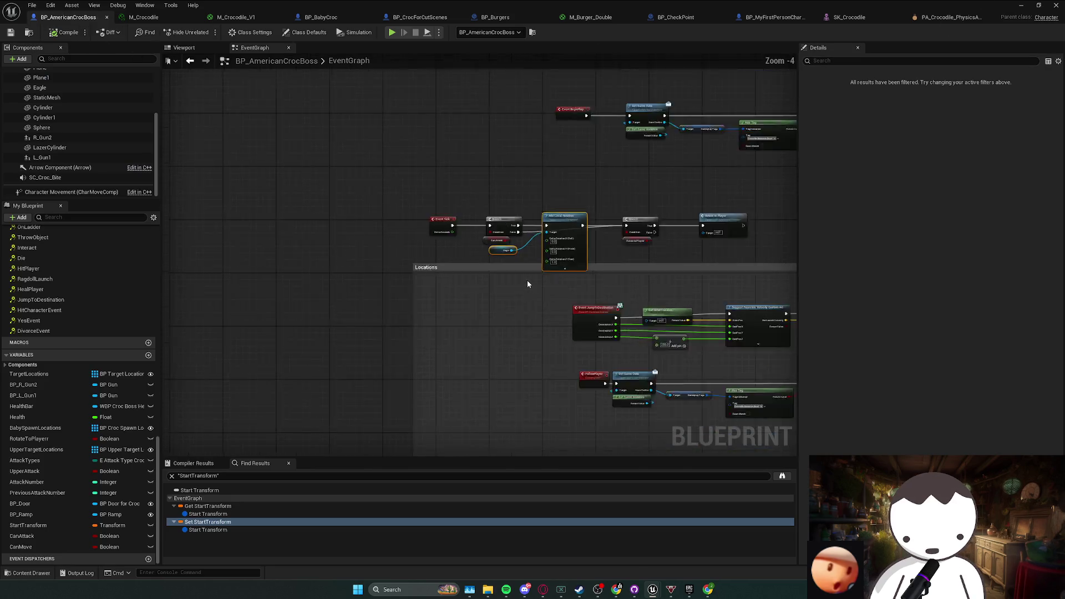
left_click(491, 194)
left_click_drag(491, 193, 391, 180)
left_click(564, 152)
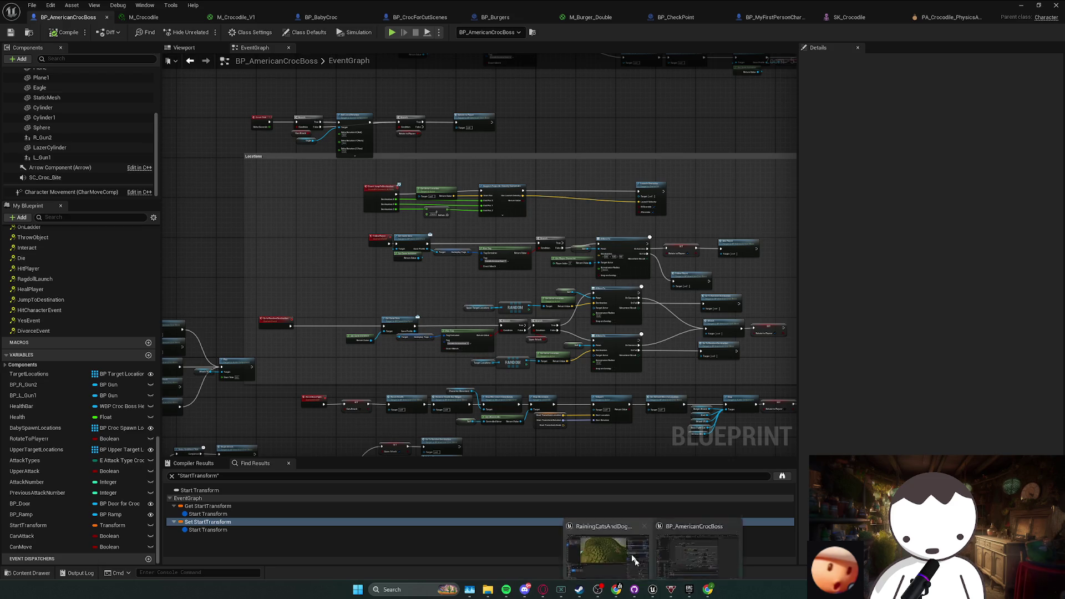
- Minimize the Blueprint editor and move the level view over the water and crocodiles
left_click(1016, 10)
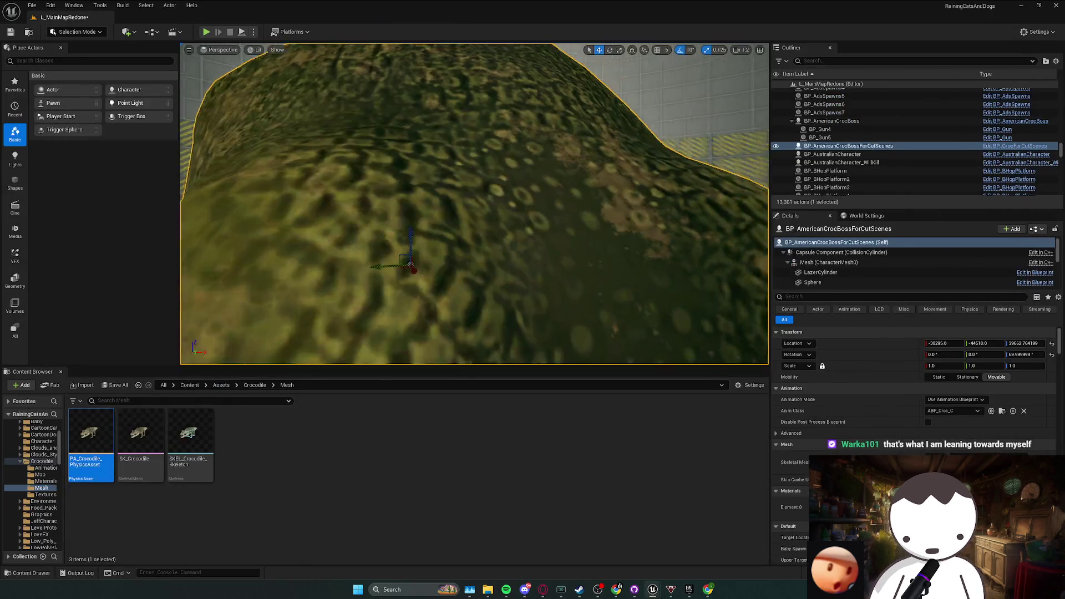
left_click(505, 254)
scroll(488, 255, "down", 5)
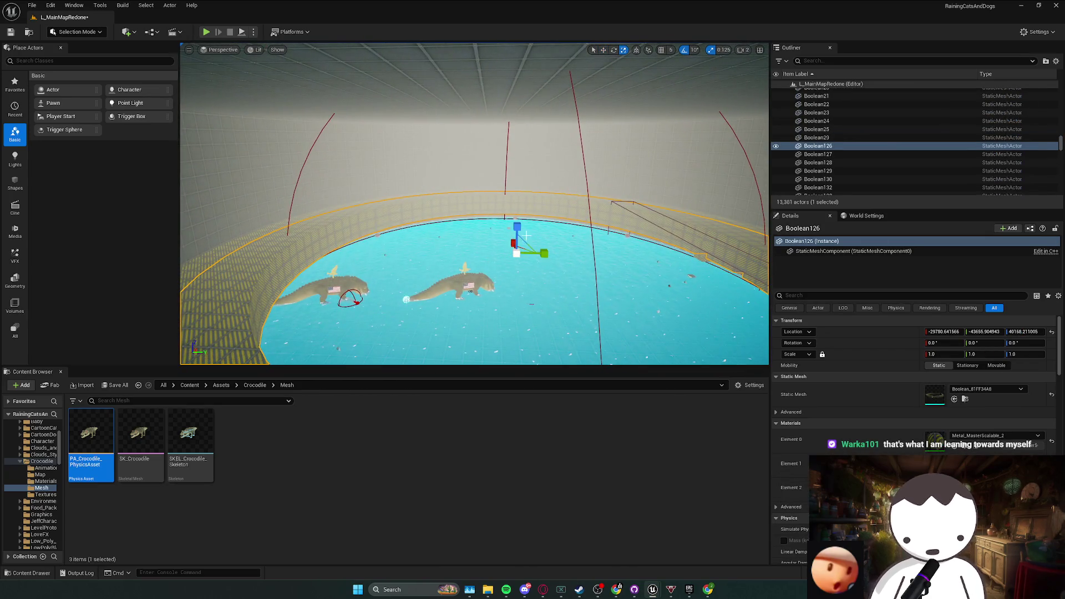
mouse_move(469, 257)
left_mouse_down()
mouse_move(468, 244)
mouse_move(460, 279)
left_mouse_up()
- Save the L_MainMapRedone level and open Fab in the Epic Games Launcher
key("ctrl+s")
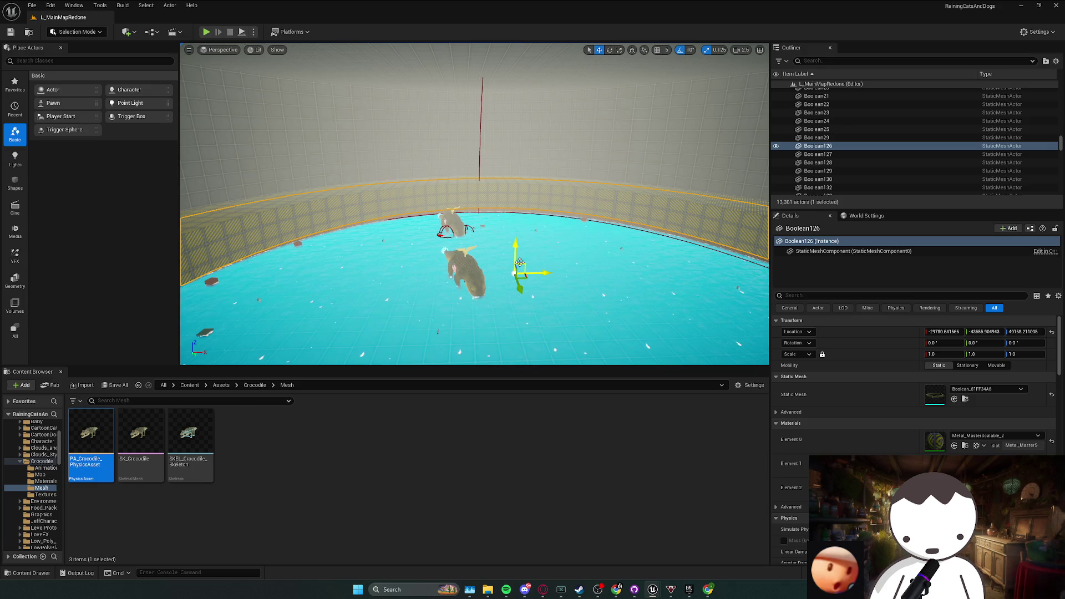
left_click(688, 591)
left_click(145, 230)
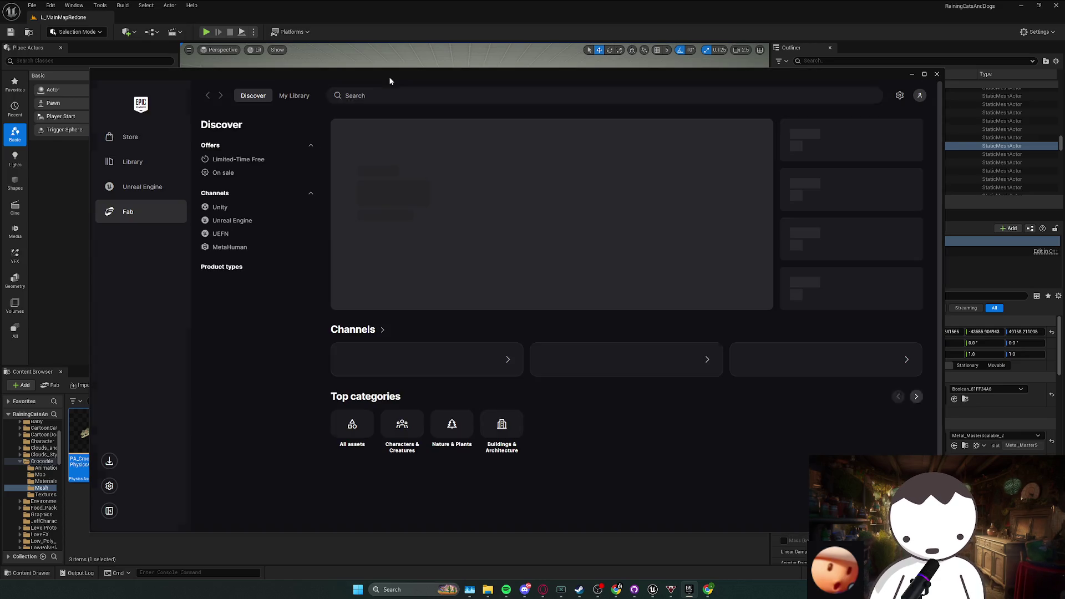
- Search Fab's Unreal Engine channel for 'cowboy hat', showing only free products
left_click(587, 363)
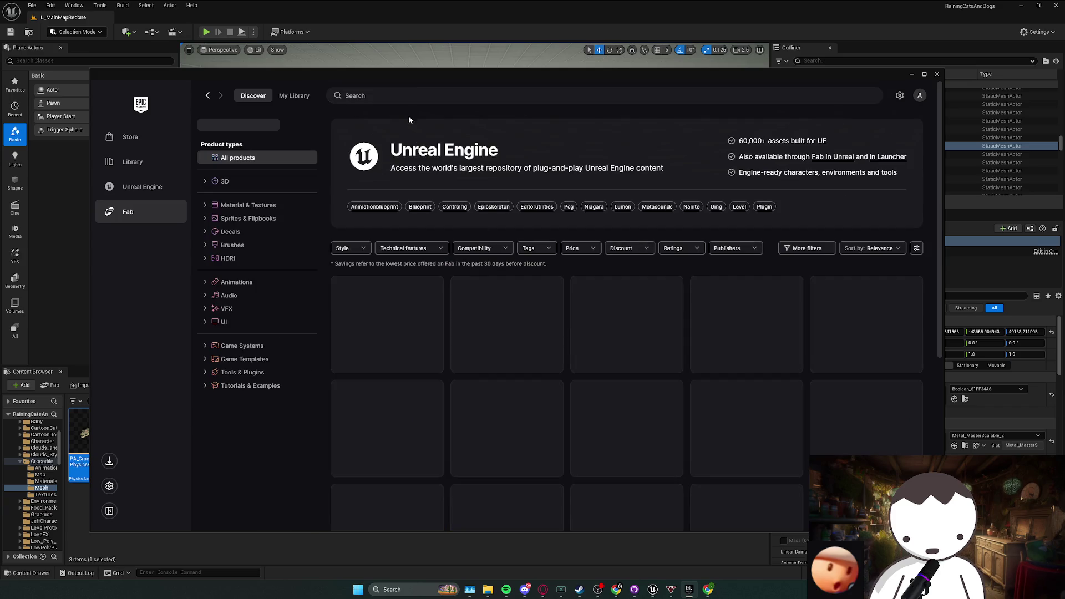
left_click(408, 93)
type("cowboy hat")
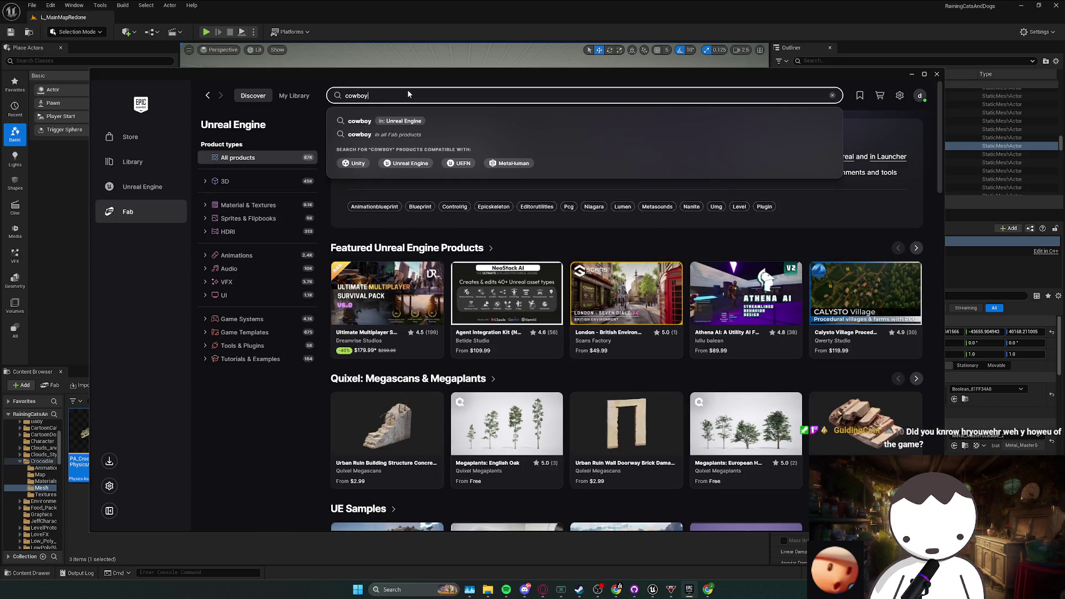
key("Return")
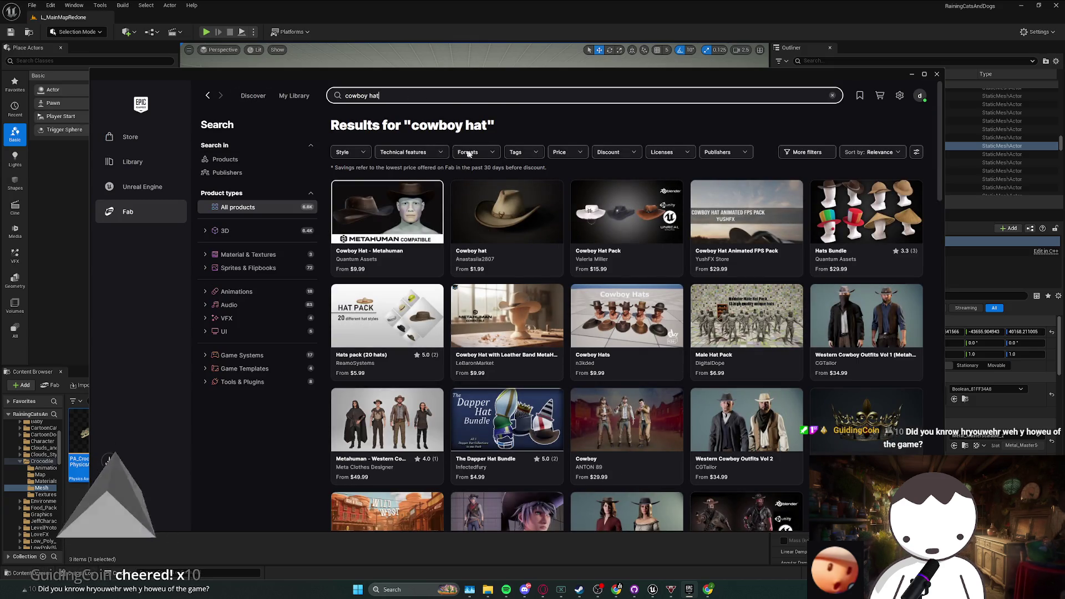
left_click(561, 153)
left_click(548, 203)
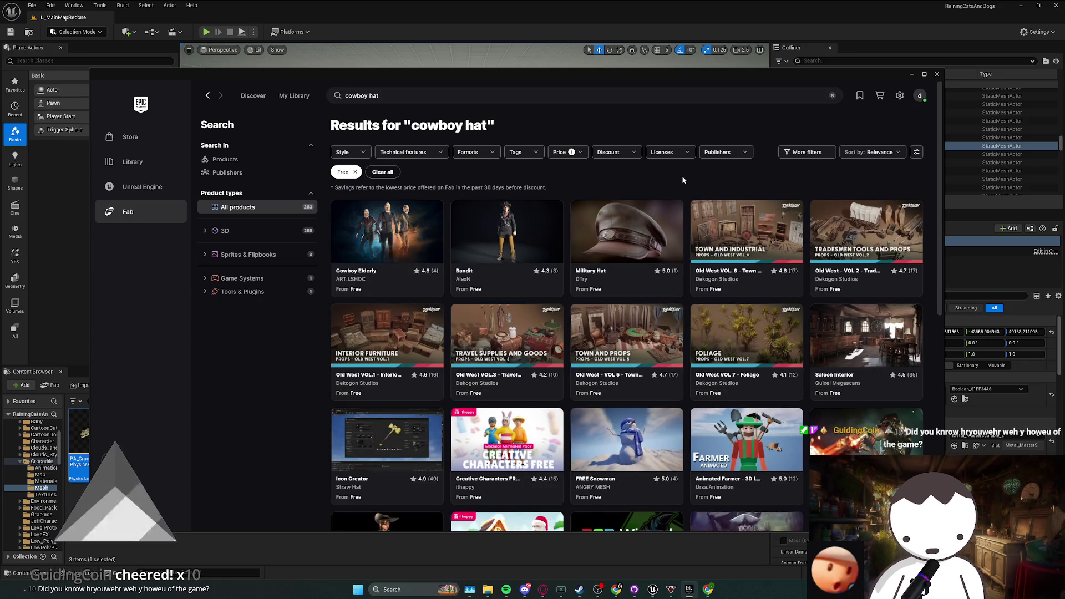
- Scroll through the free cowboy hat results
scroll(659, 217, "down", 3)
scroll(659, 217, "down", 1)
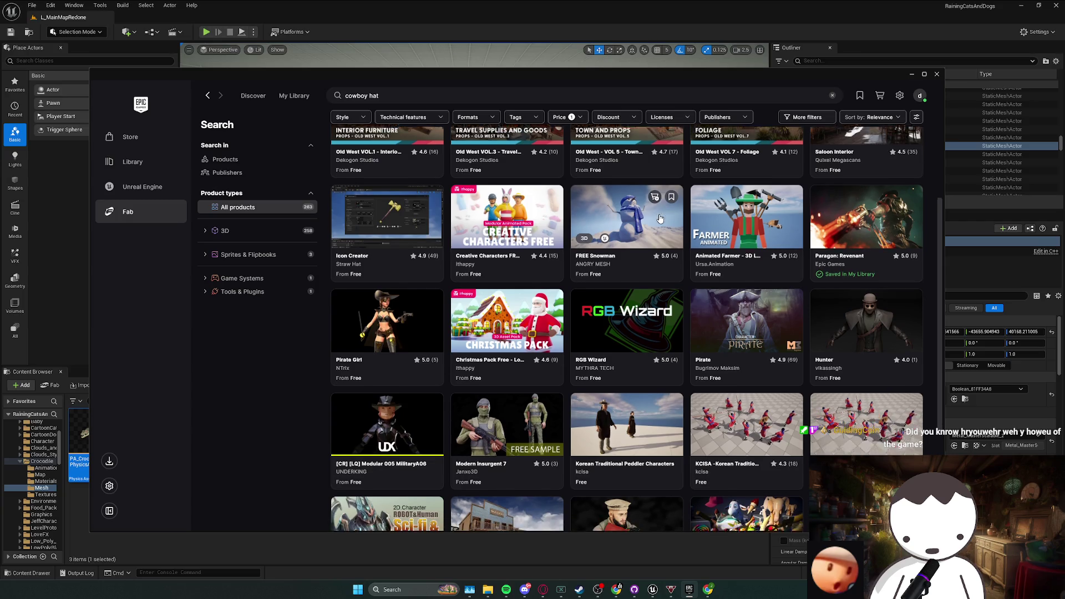
scroll(659, 217, "up", 2)
scroll(659, 218, "up", 2)
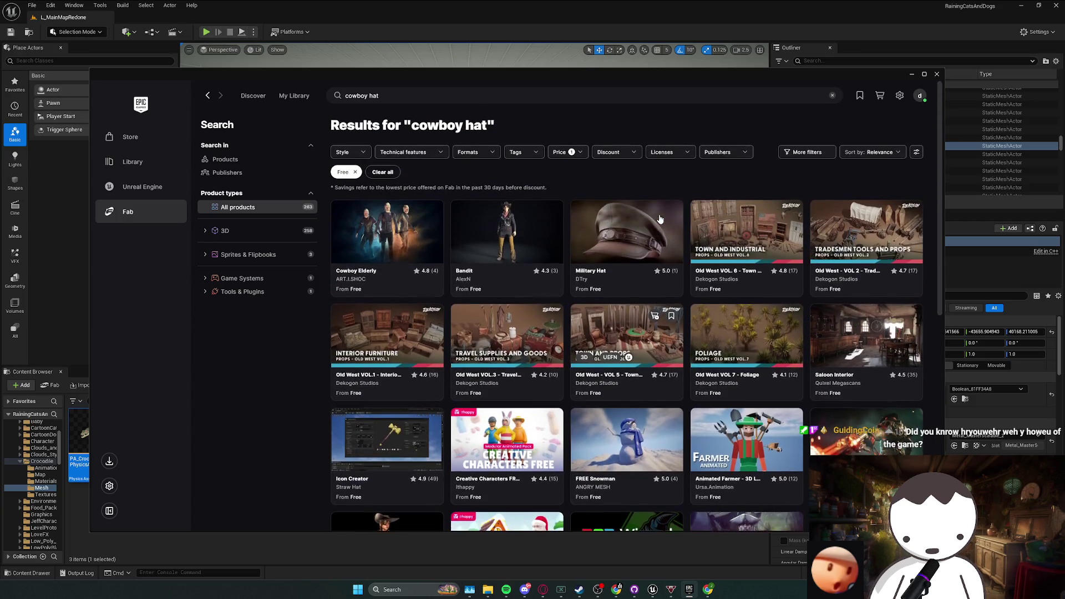
scroll(660, 220, "down", 6)
scroll(661, 220, "up", 4)
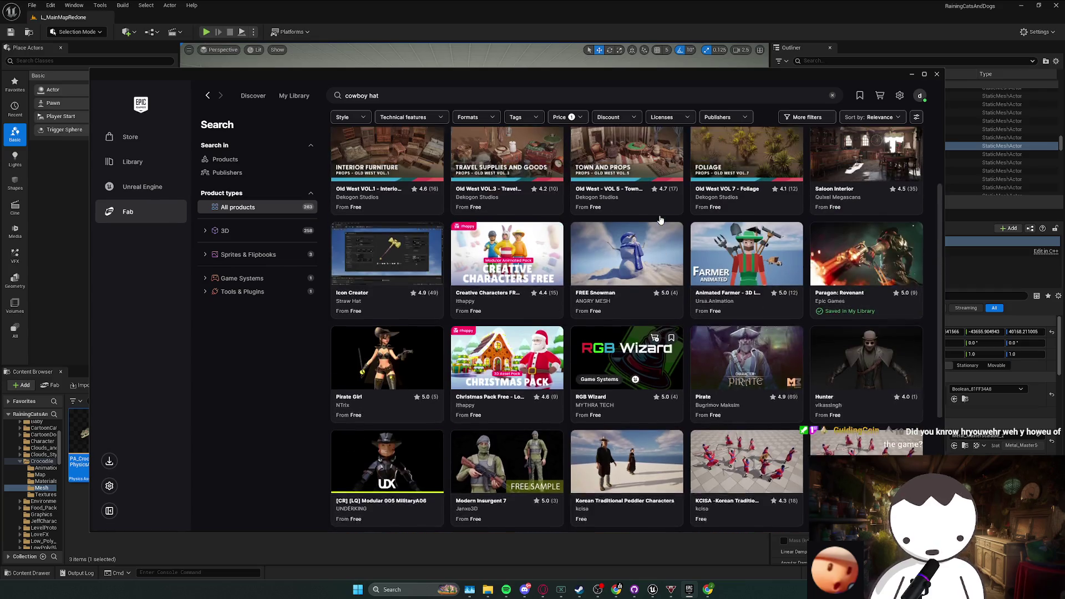
- Open the Pirate Girl pack and page back and forth through its preview images
left_click(382, 394)
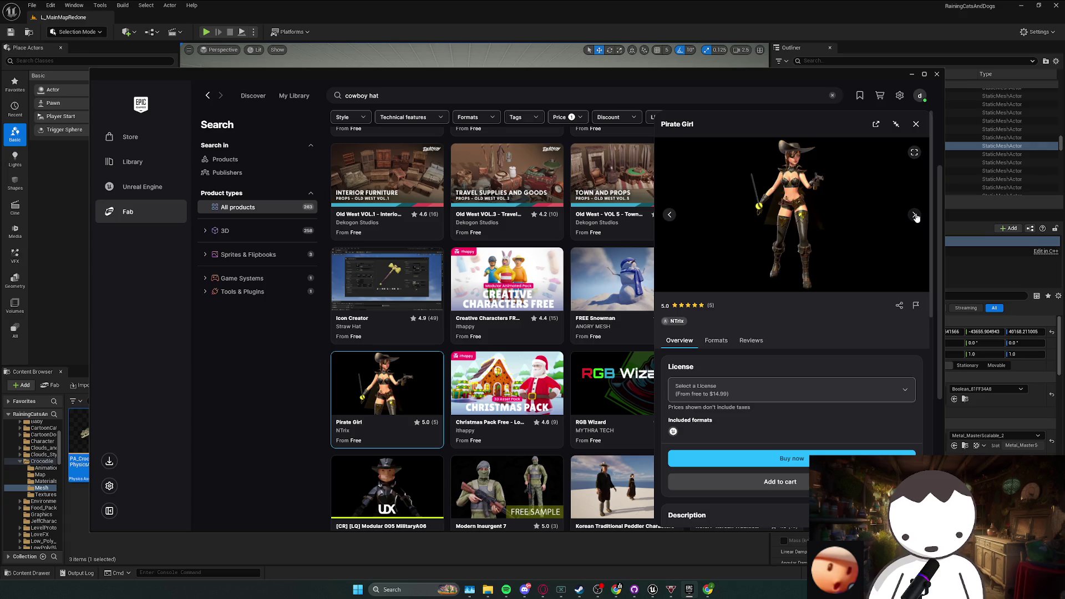
left_click(914, 215)
left_click(915, 215)
left_click(914, 215)
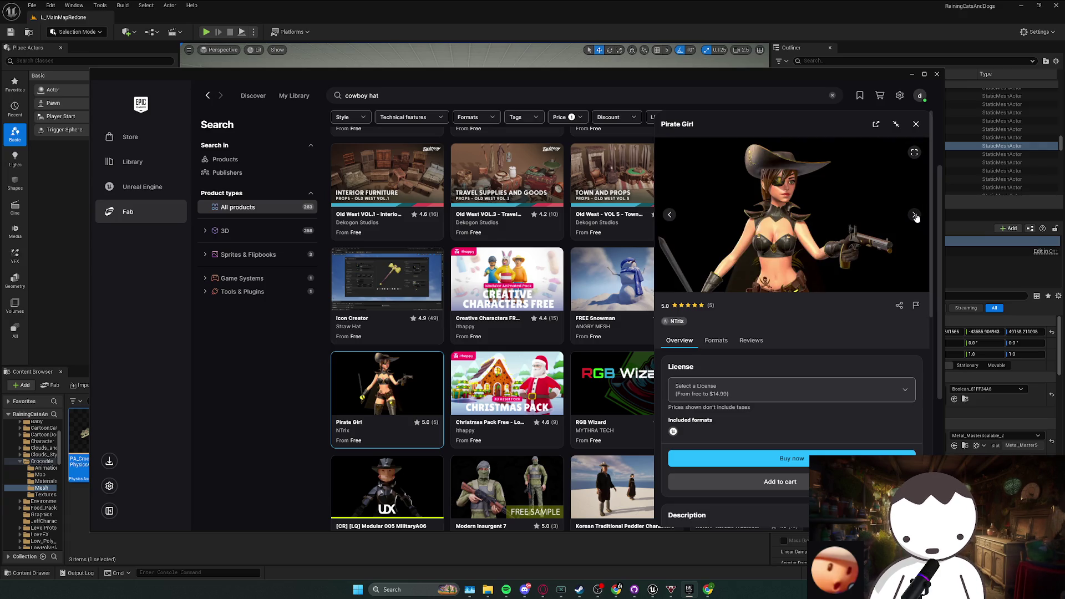
left_click(914, 216)
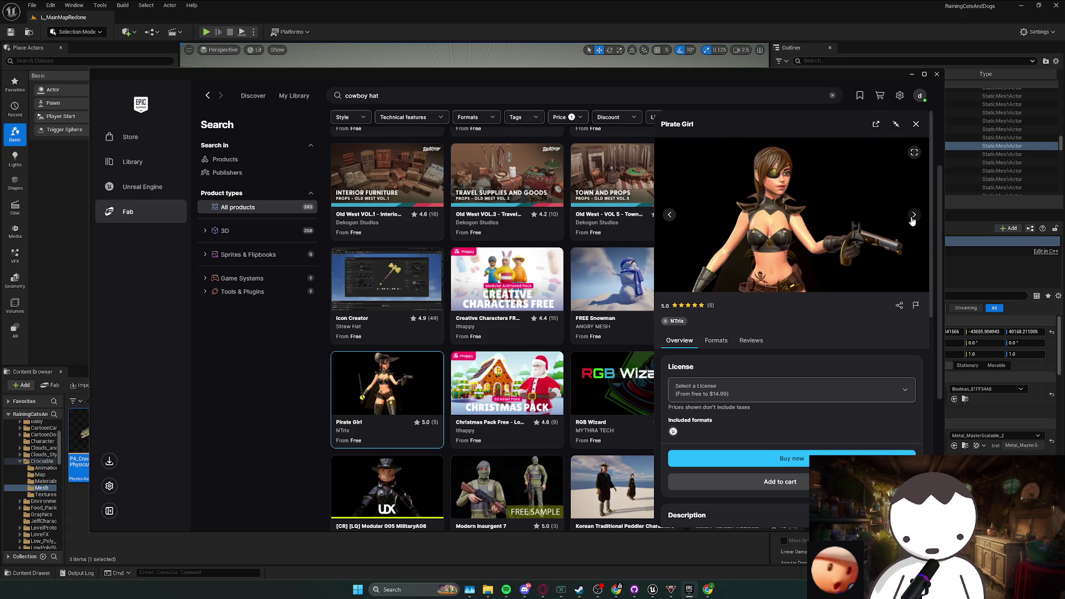
left_click(673, 222)
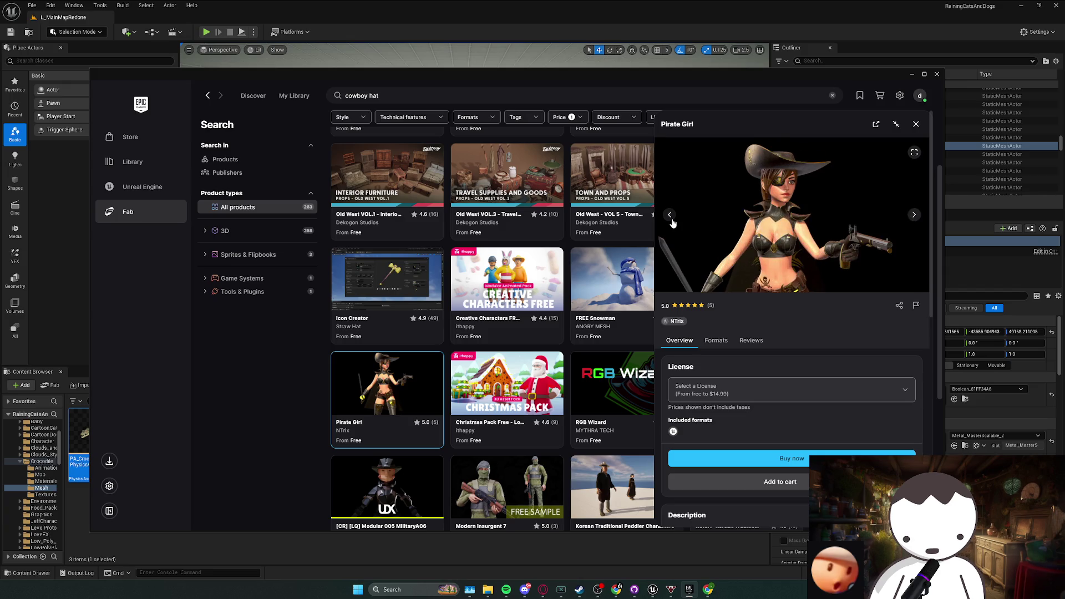
left_click(671, 220)
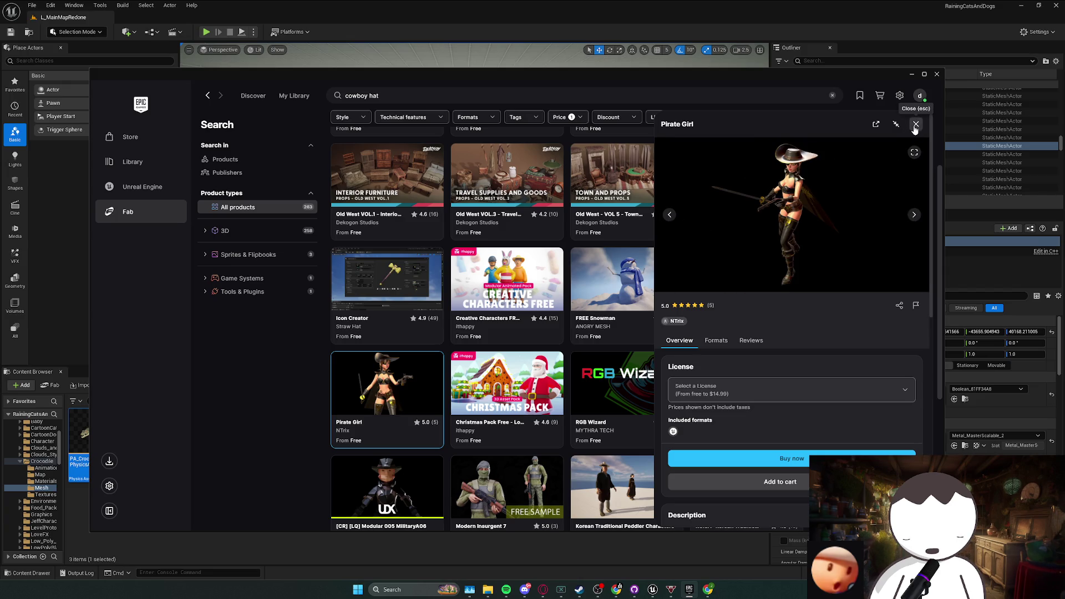
- Close the Pirate Girl details, return to the top of the results and edit the search
left_click(915, 125)
scroll(648, 311, "up", 2)
scroll(648, 311, "down", 3)
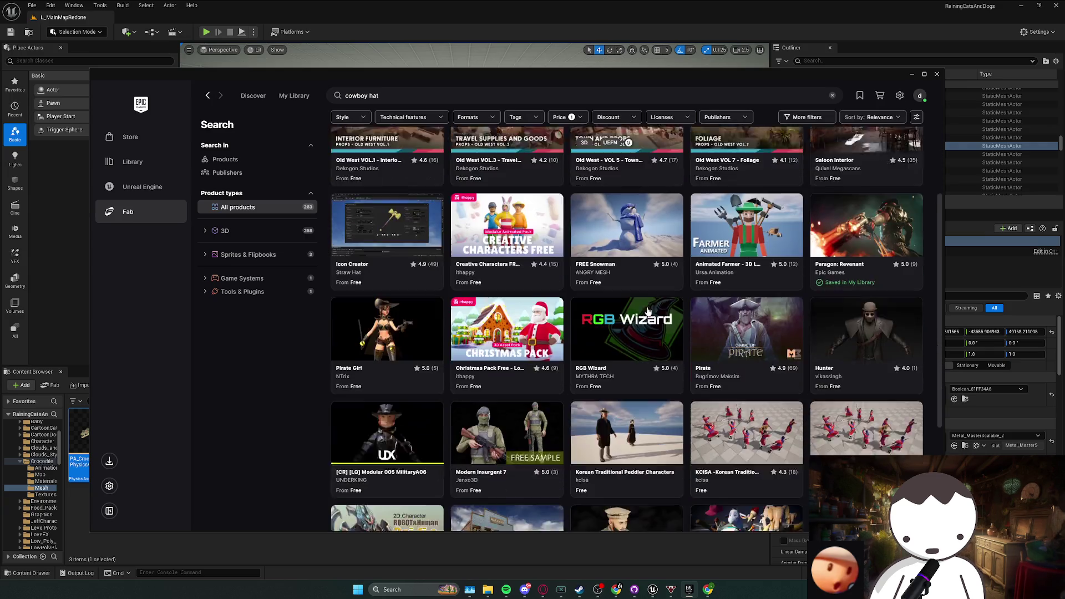
scroll(648, 311, "up", 4)
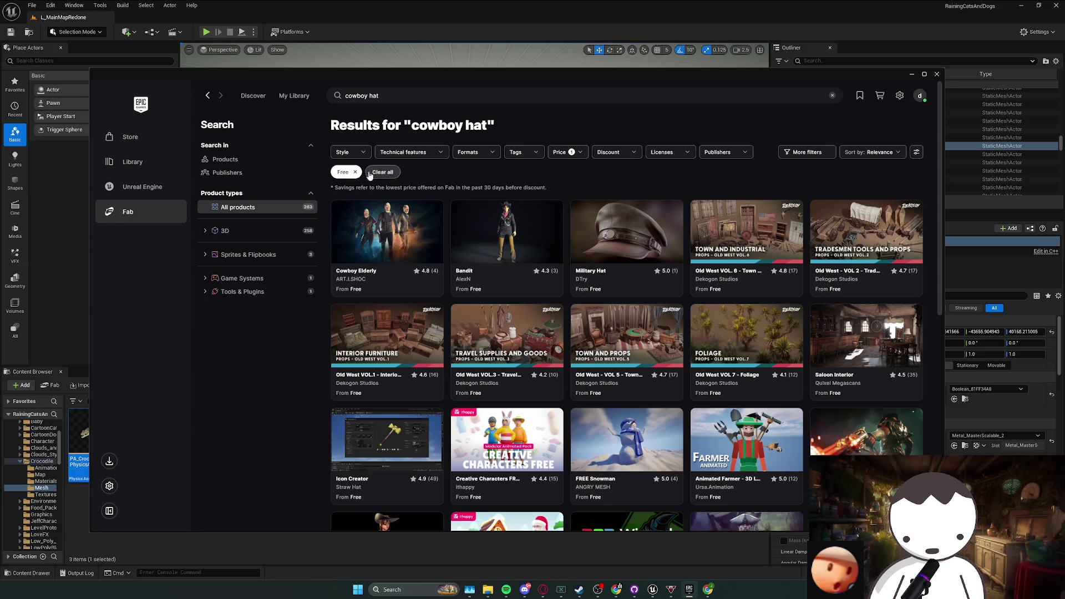
left_click(404, 102)
- Search for 'cowboy' and open the Low Poly Cartoon Cowboy Hat Free details
key("BackSpace")
key("BackSpace")
key("BackSpace")
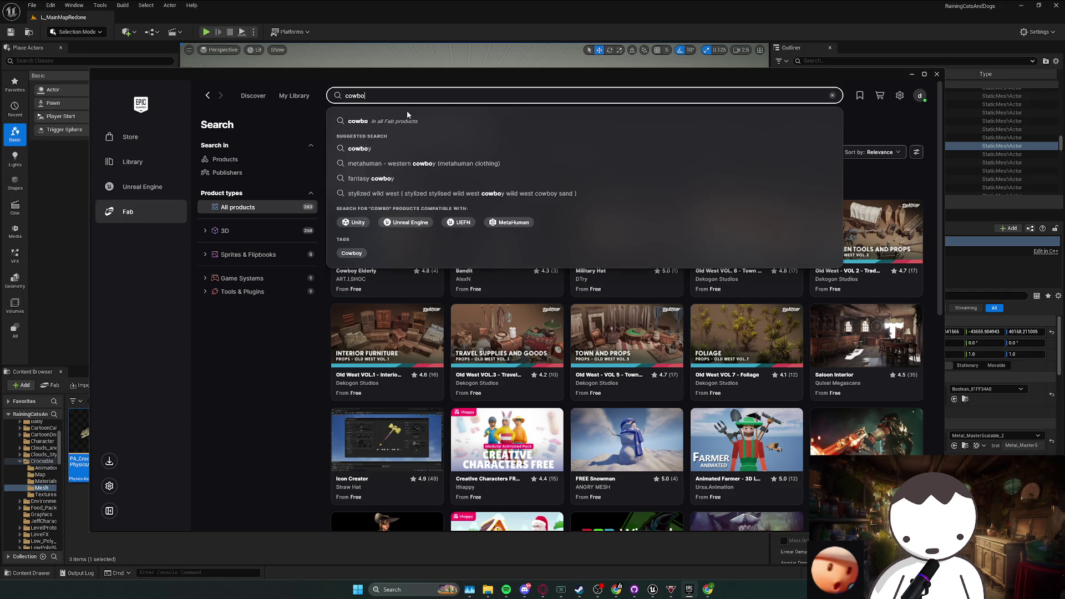
type("y")
key("Return")
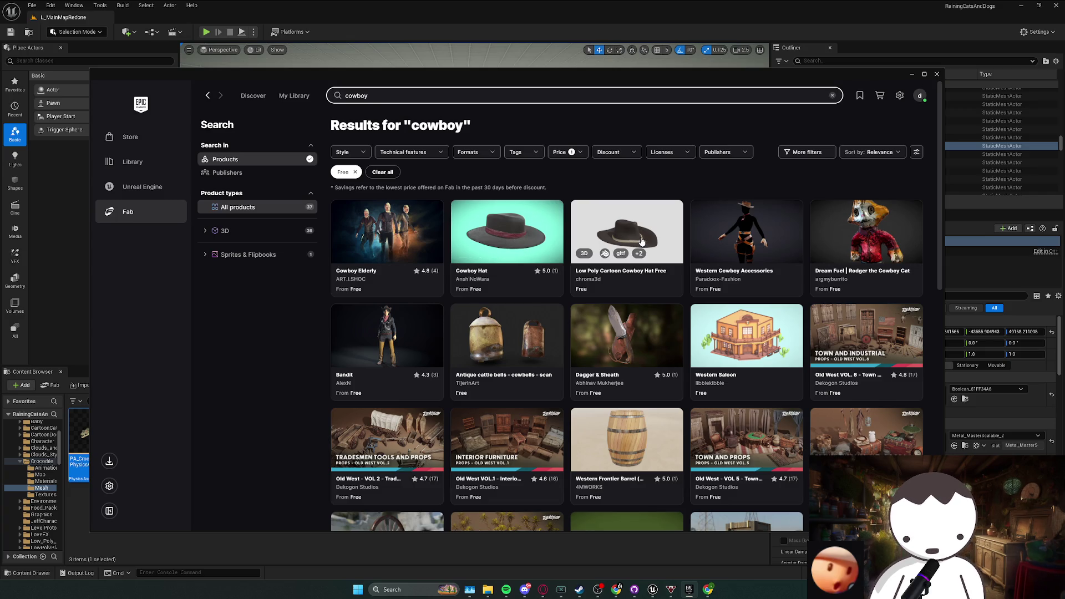
scroll(642, 241, "down", 2)
scroll(642, 241, "up", 2)
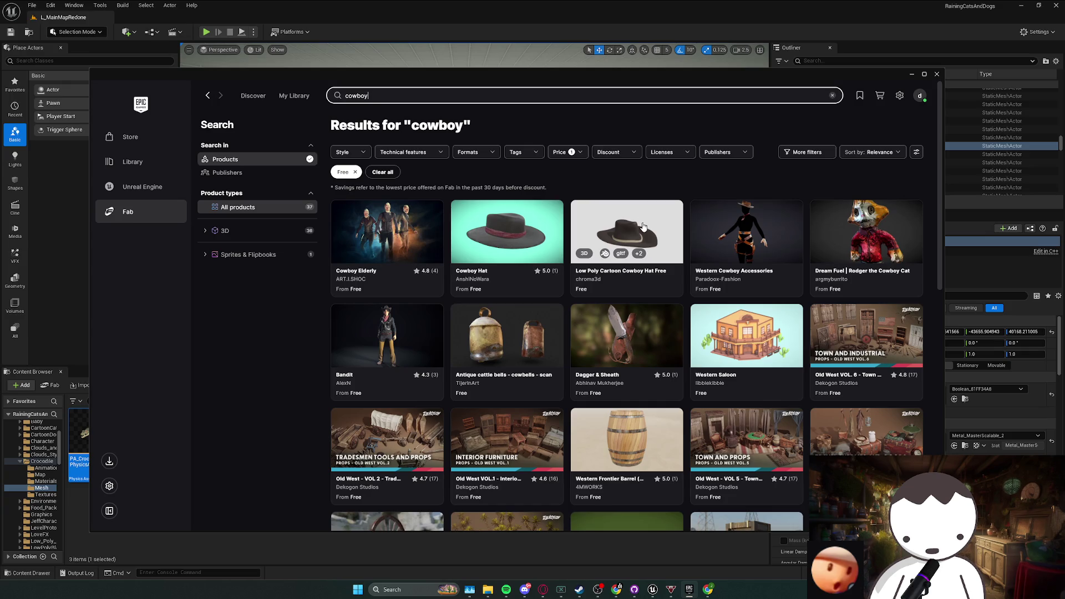
left_click(643, 226)
- Add the free cowboy hat to My Library, first choosing Unreal Engine 5.6 as target
left_click(771, 419)
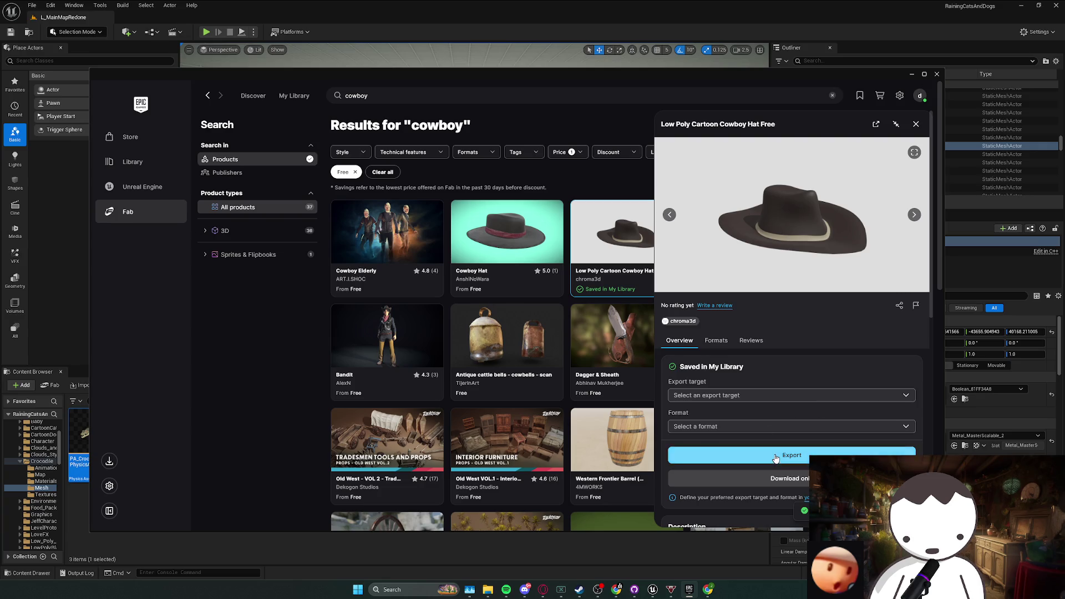
left_click(775, 458)
left_click(762, 403)
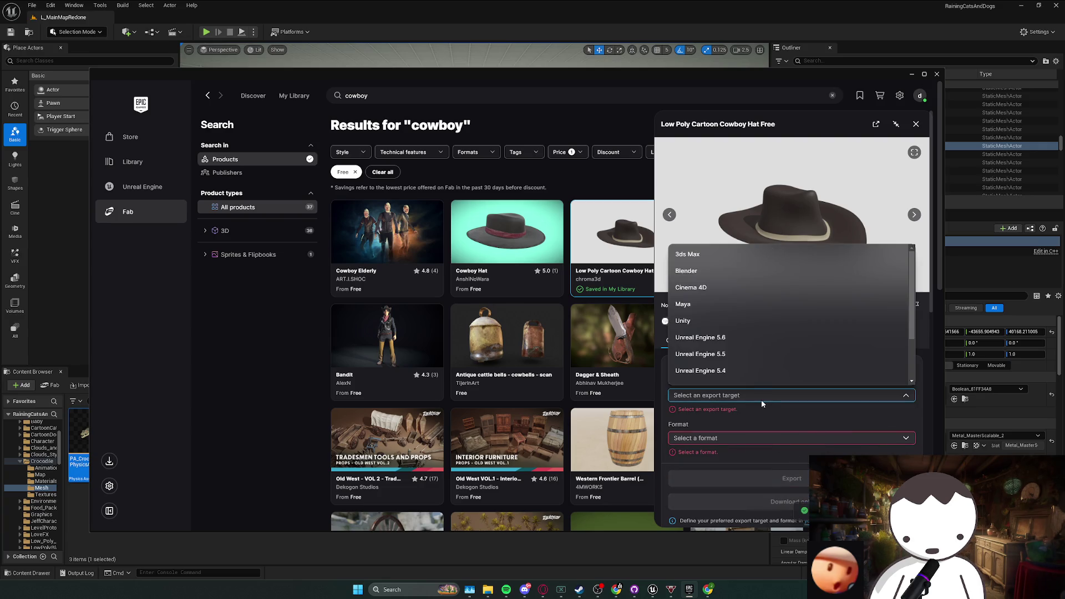
left_click(750, 343)
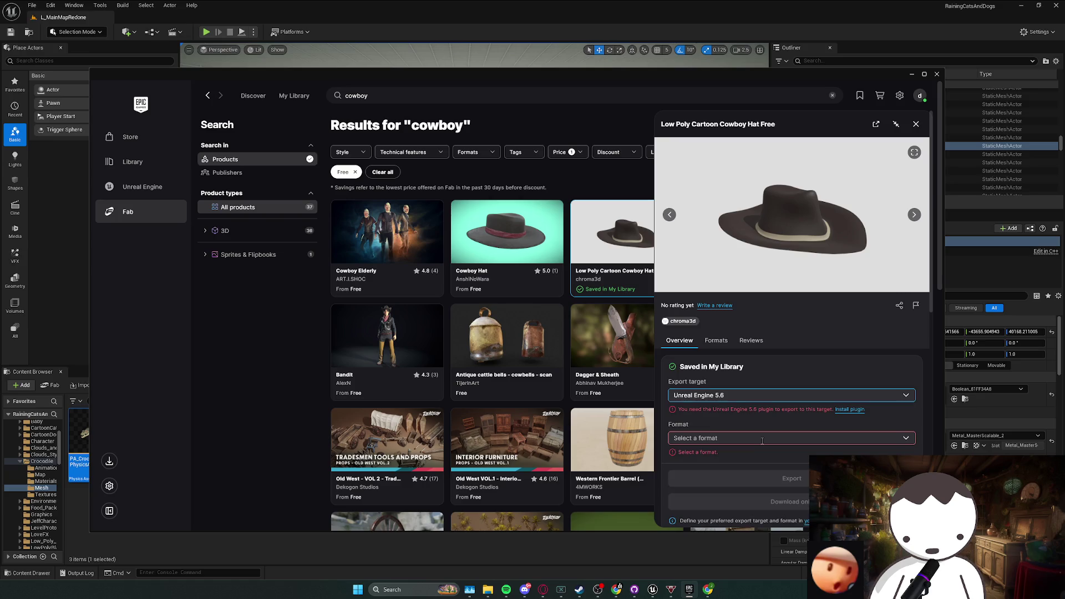
left_click(765, 438)
scroll(555, 333, "down", 1)
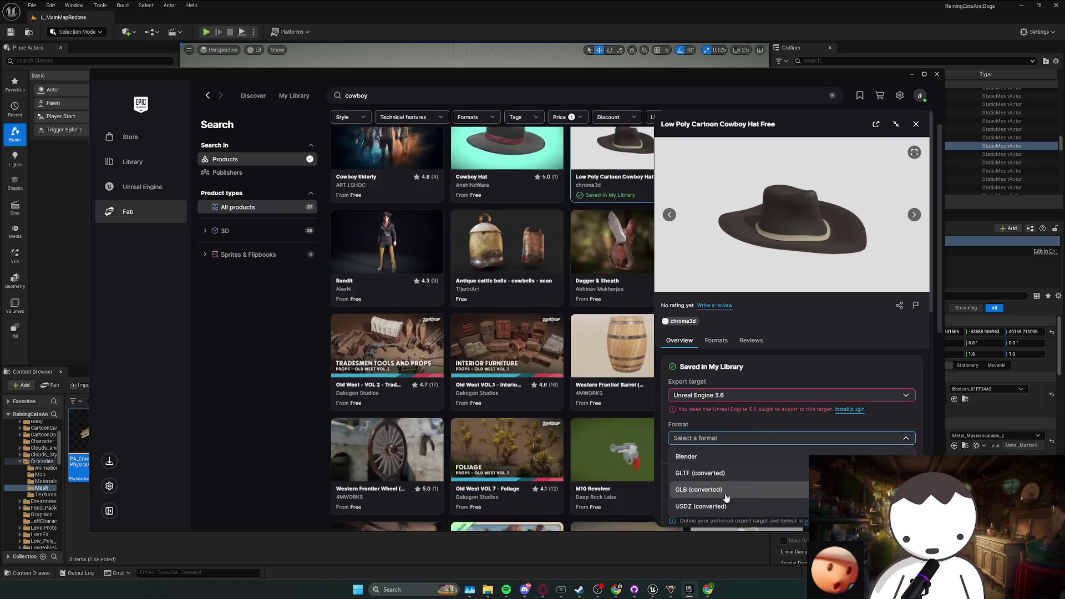
left_click(916, 123)
scroll(633, 277, "up", 1)
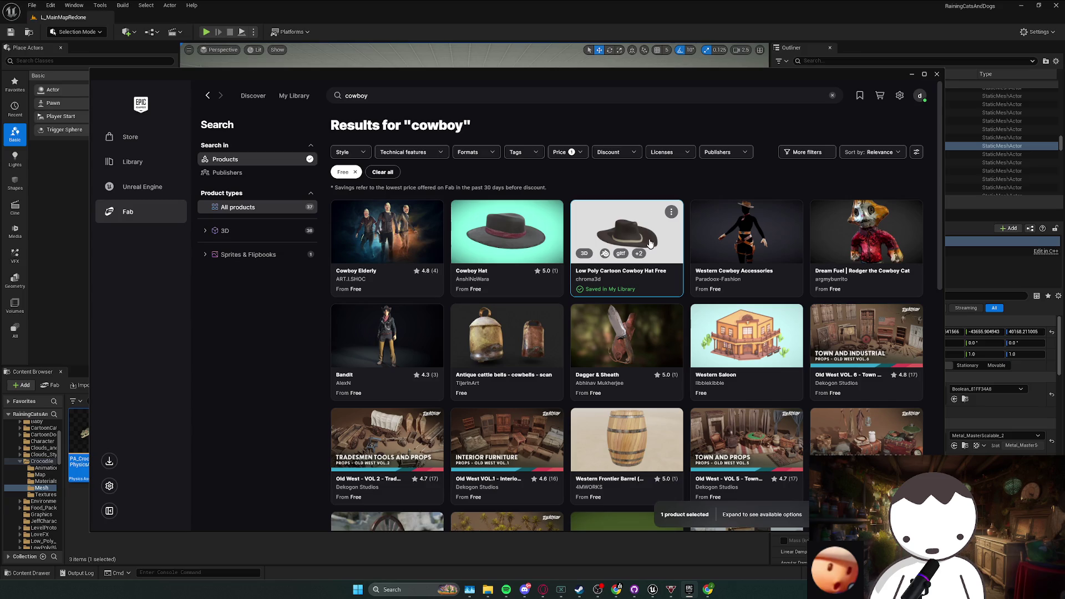
- Reopen the hat's details and pick Unreal Engine 5.6 as export target again
left_click(601, 248)
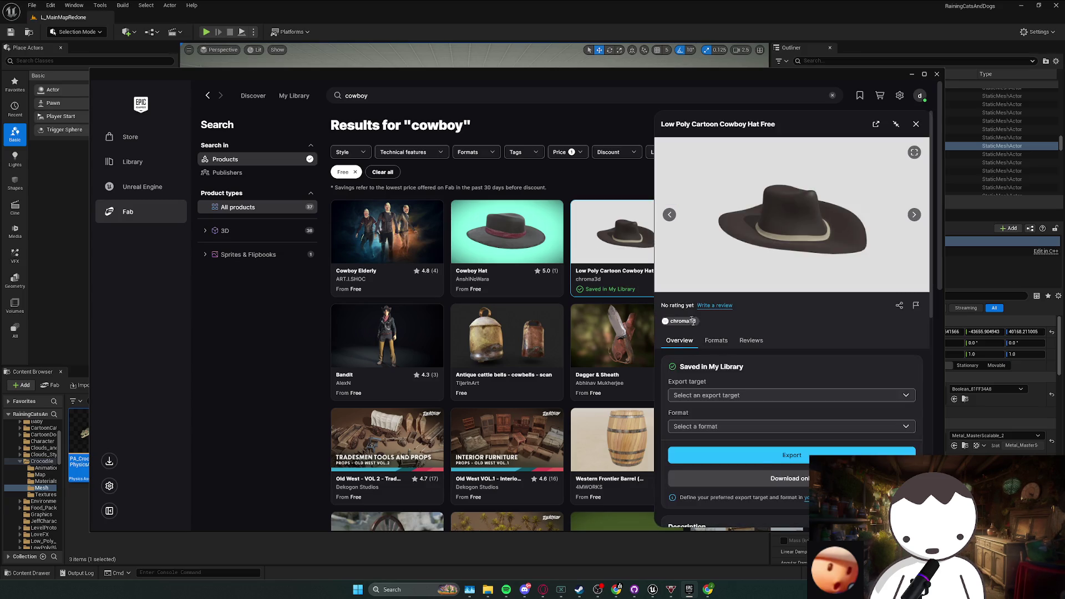
scroll(775, 439, "down", 1)
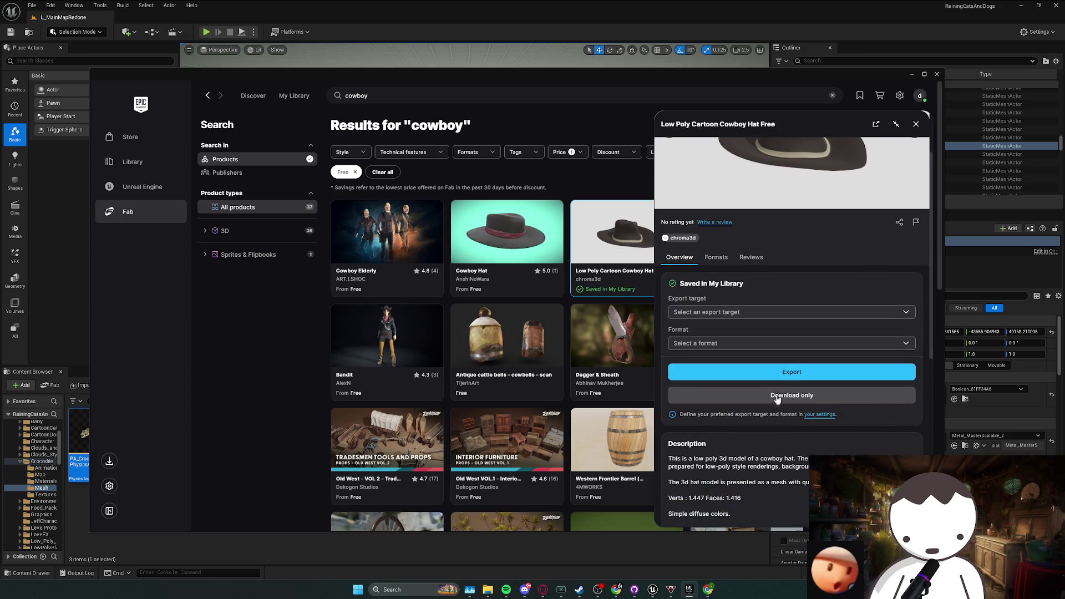
left_click(777, 371)
left_click(741, 312)
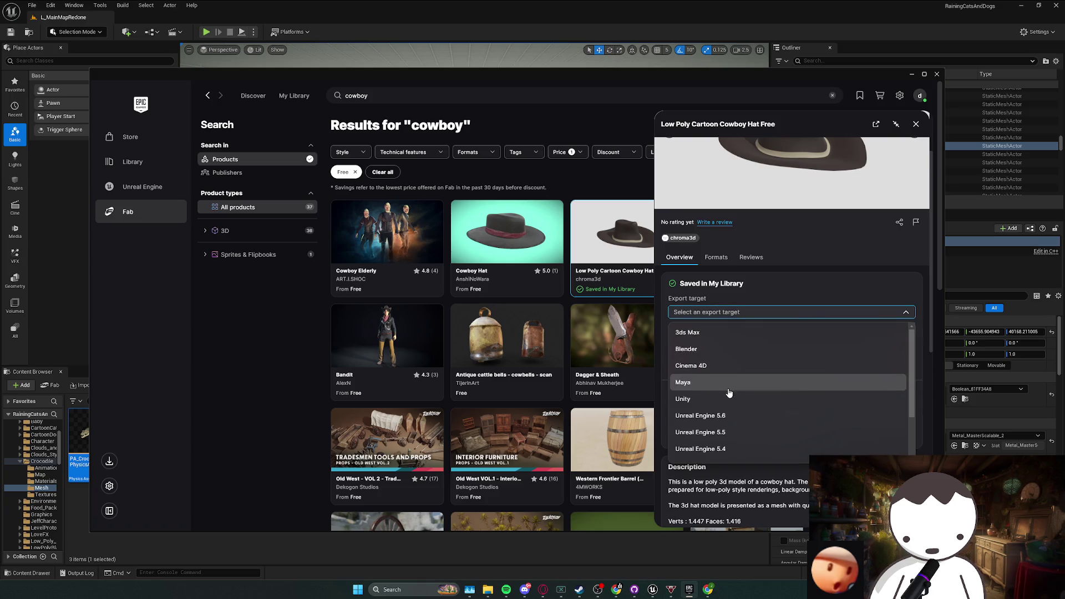
left_click(741, 410)
- Choose Blender as the export format and go to My Library
left_click(755, 355)
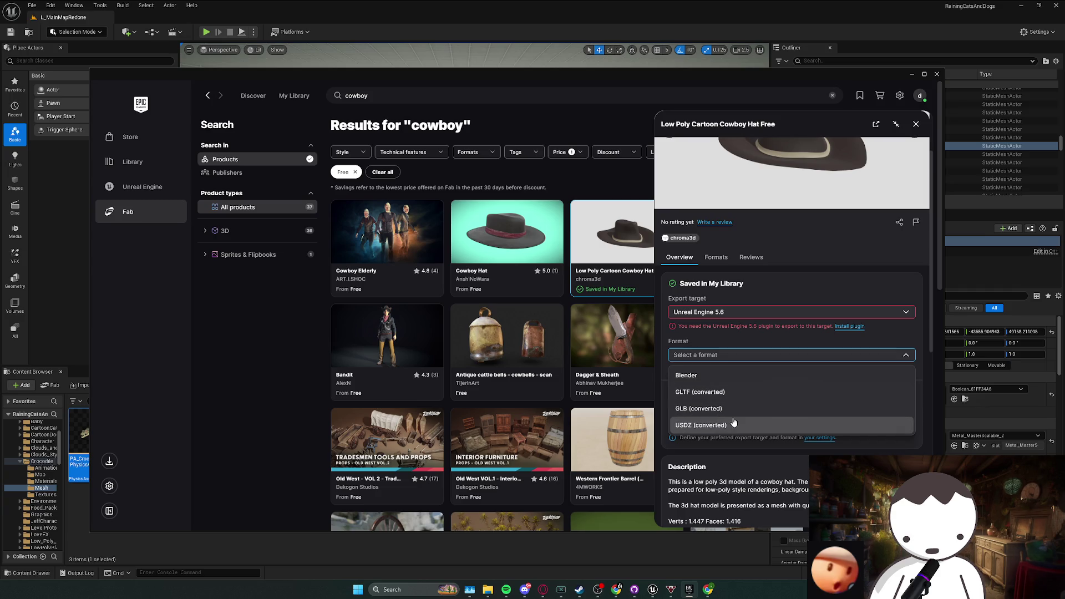
left_click(773, 358)
left_click(773, 358)
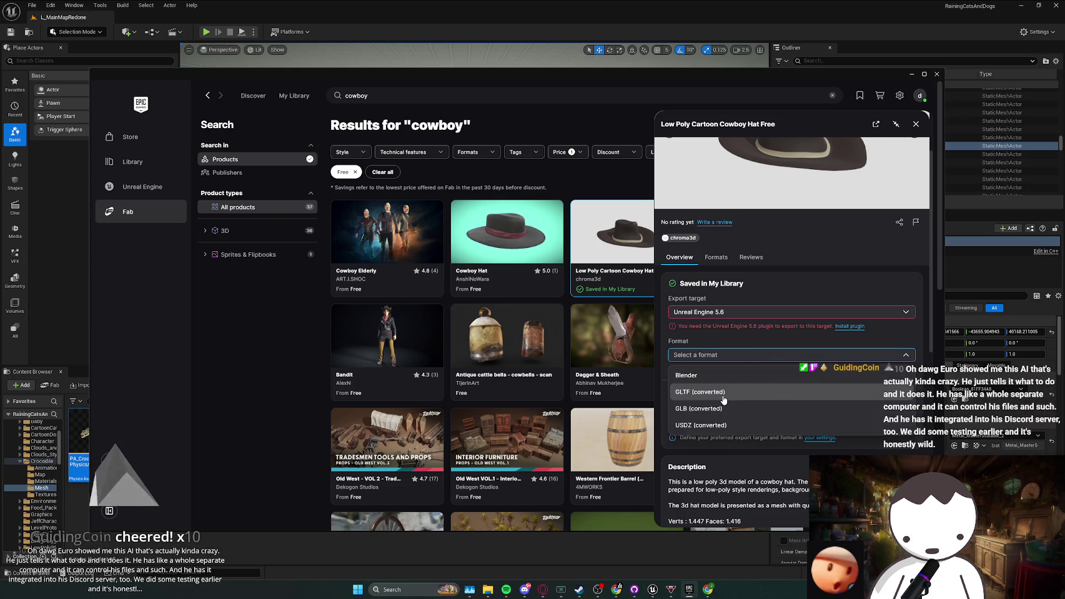
left_click(738, 371)
left_click(771, 356)
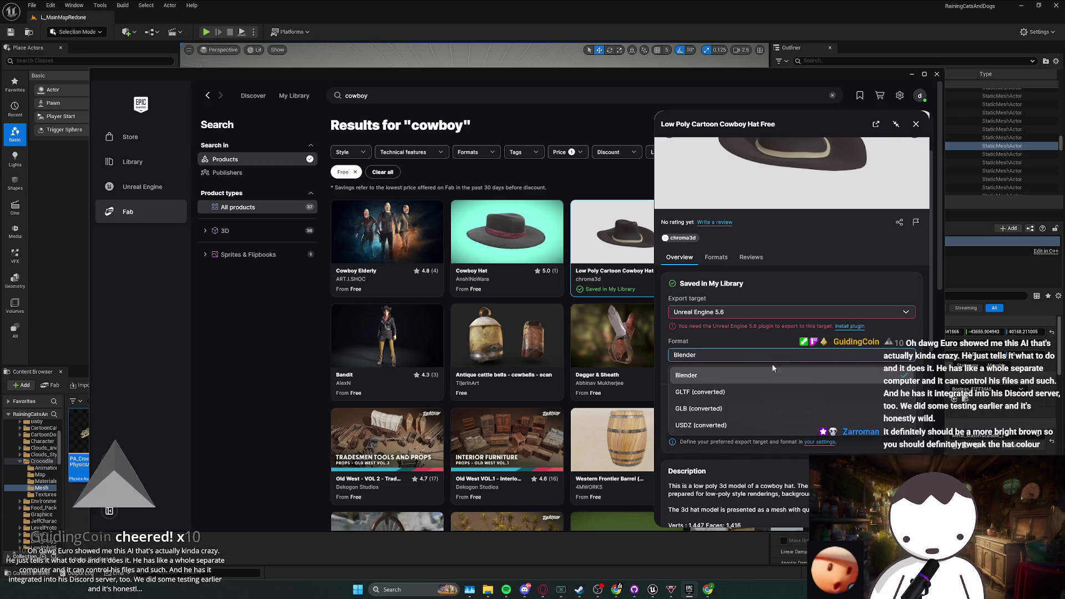
left_click(728, 381)
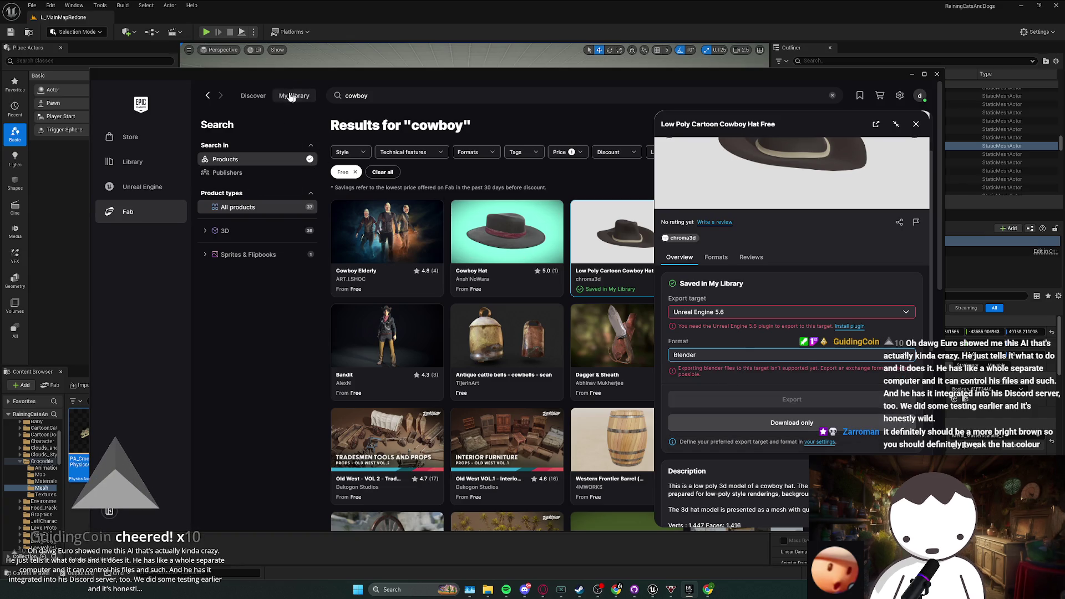
left_click(294, 96)
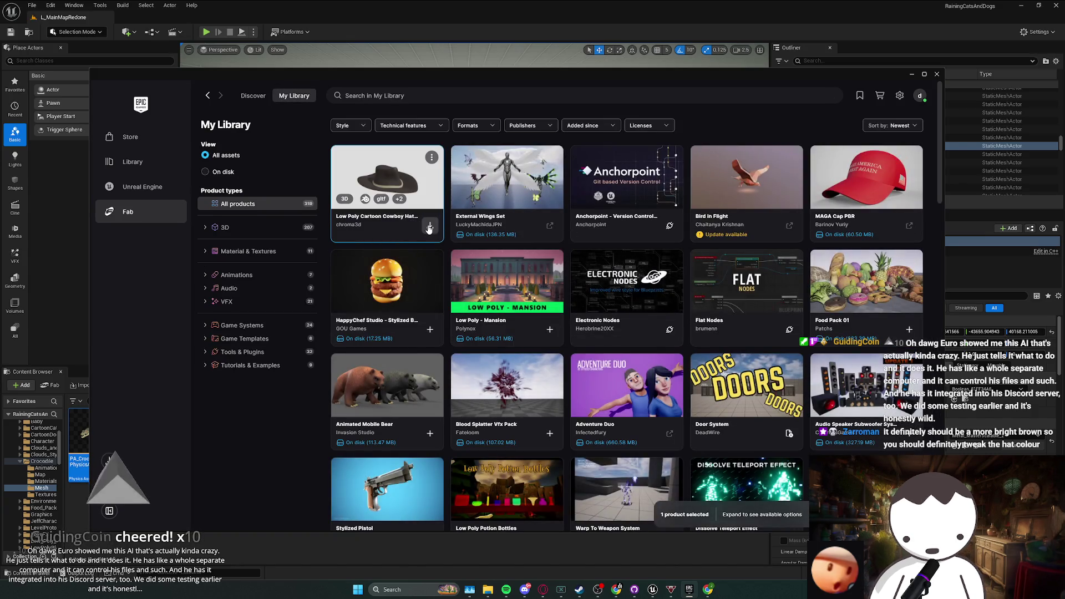
left_click(431, 226)
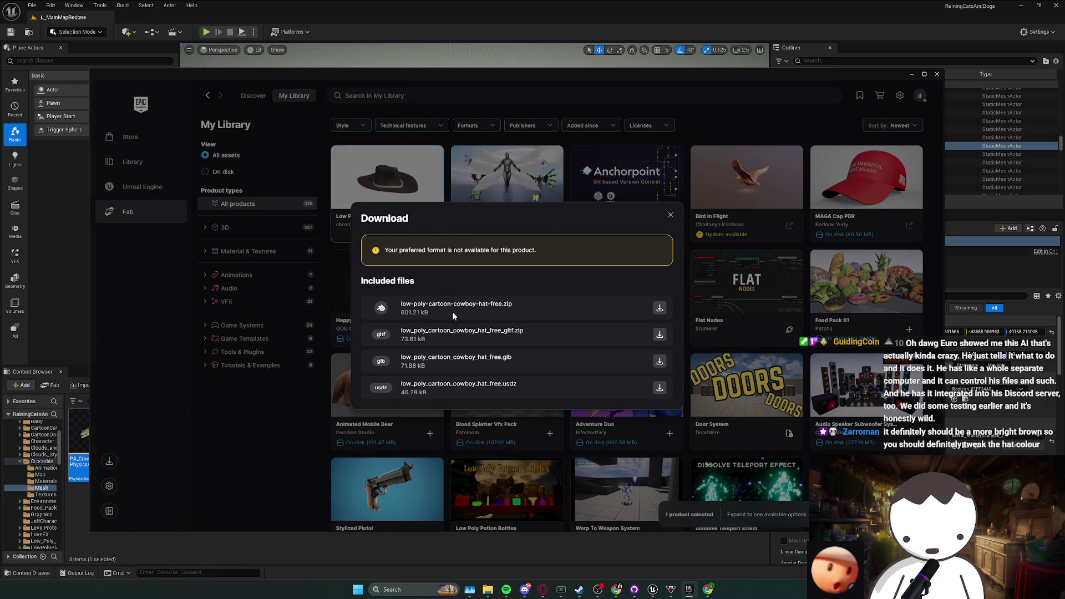
left_click(671, 216)
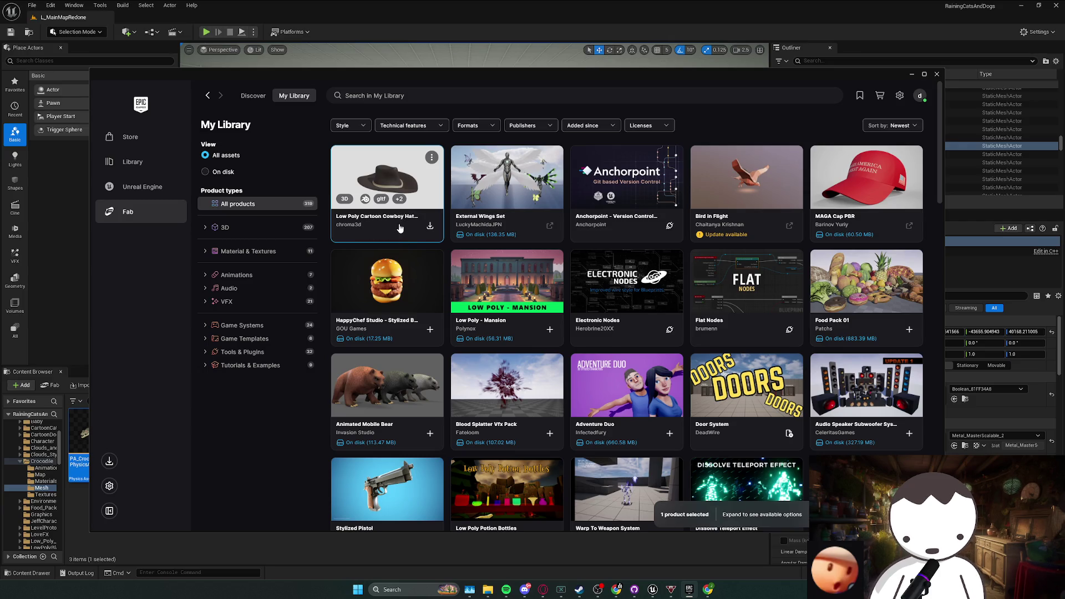
left_click(428, 189)
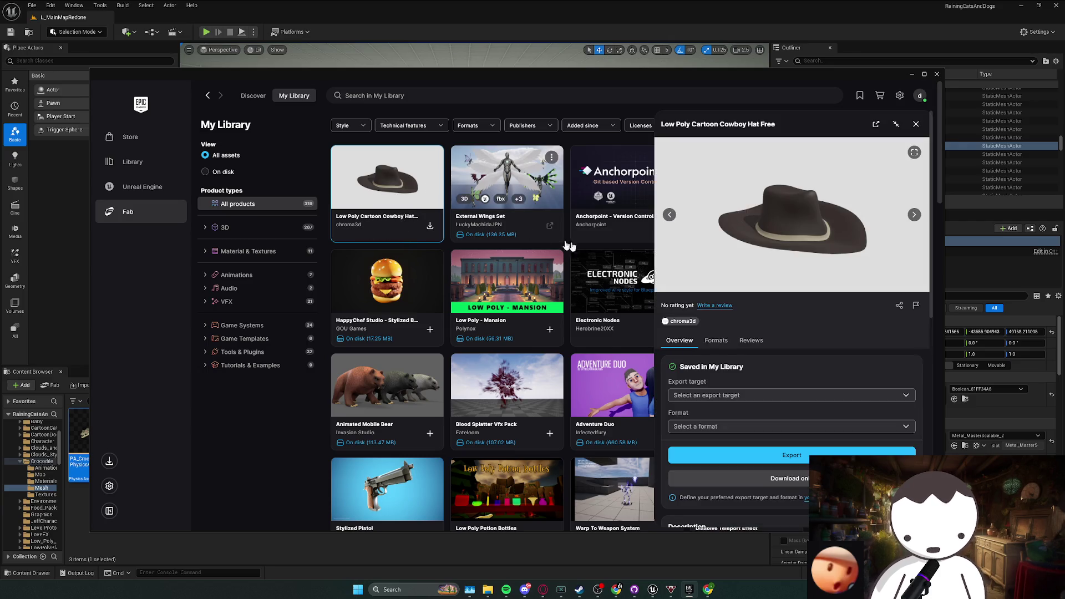
- Browse the cowboy hat's export target list and its reviews on the Fab page
left_click(770, 398)
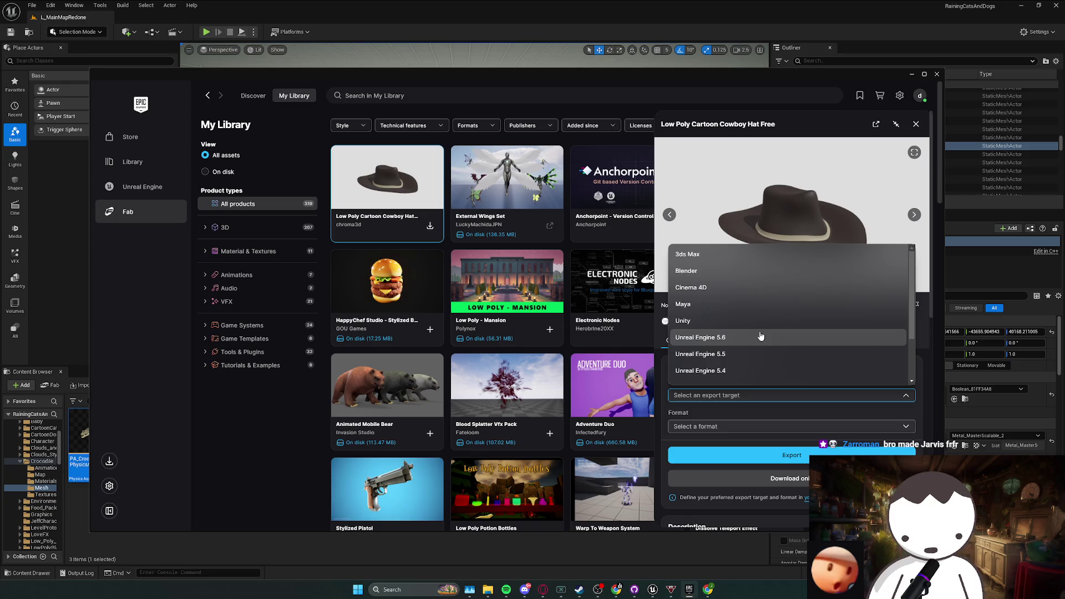
scroll(771, 348, "down", 3)
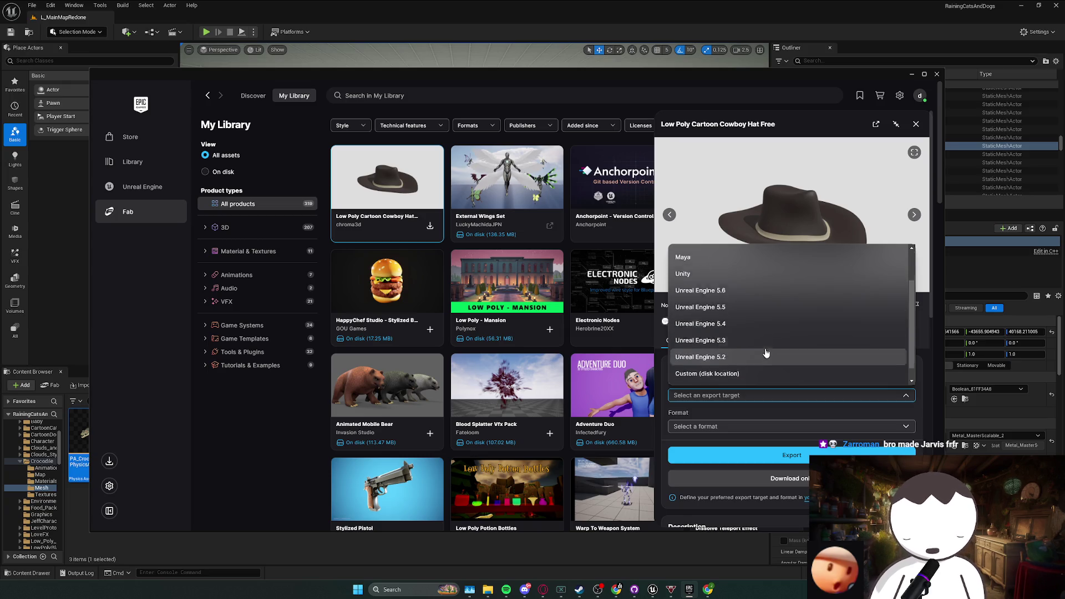
left_click(757, 426)
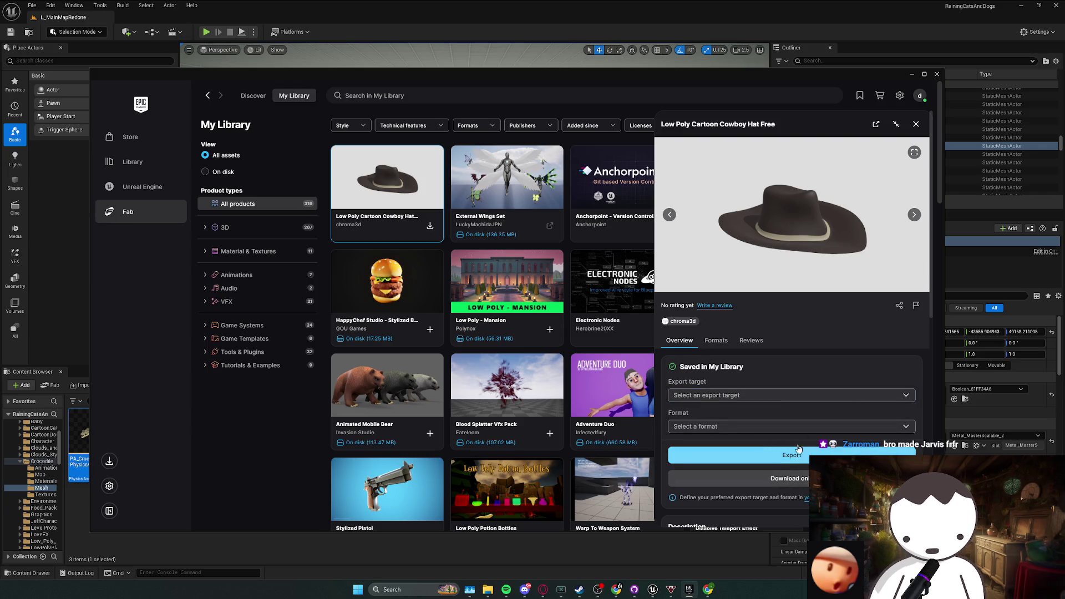
scroll(798, 449, "down", 6)
scroll(811, 422, "up", 6)
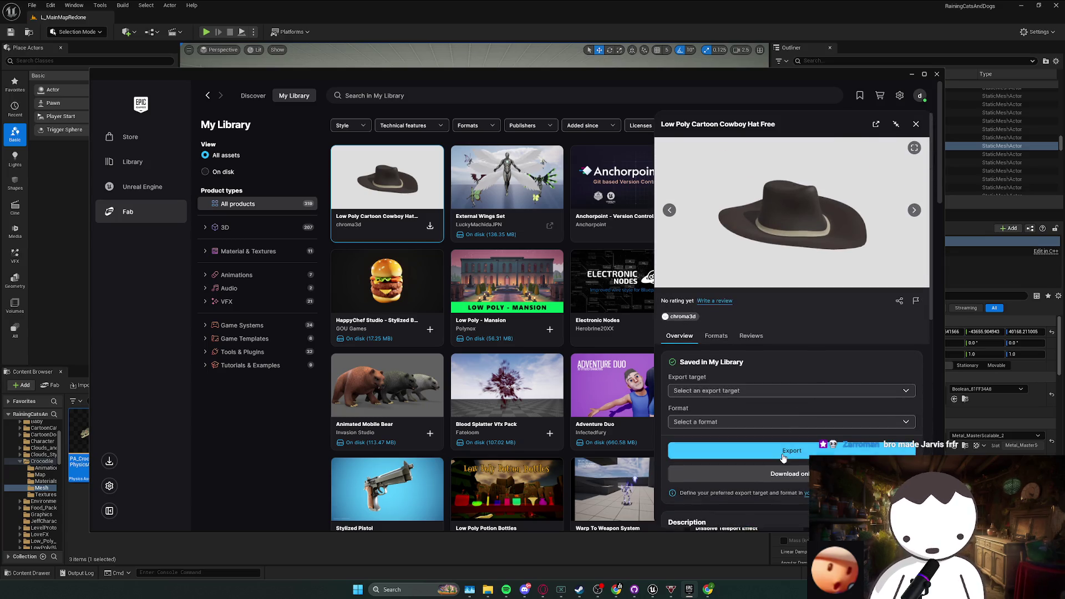
left_click(751, 336)
left_click(688, 340)
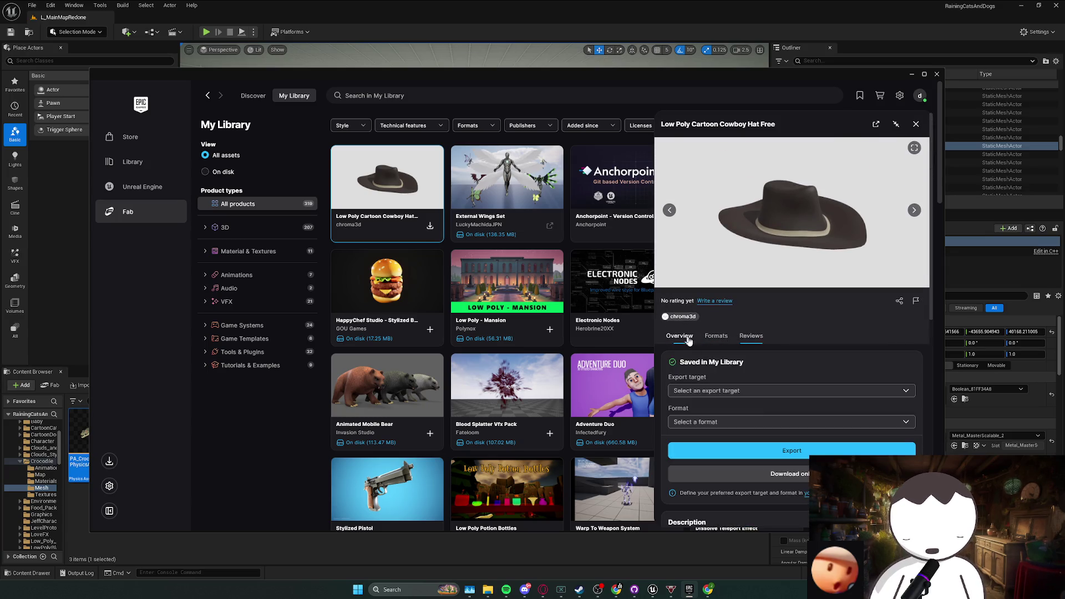
- Set the export target to Unreal Engine 5.6, dismiss the plugin prompt, and close Fab
left_click(743, 391)
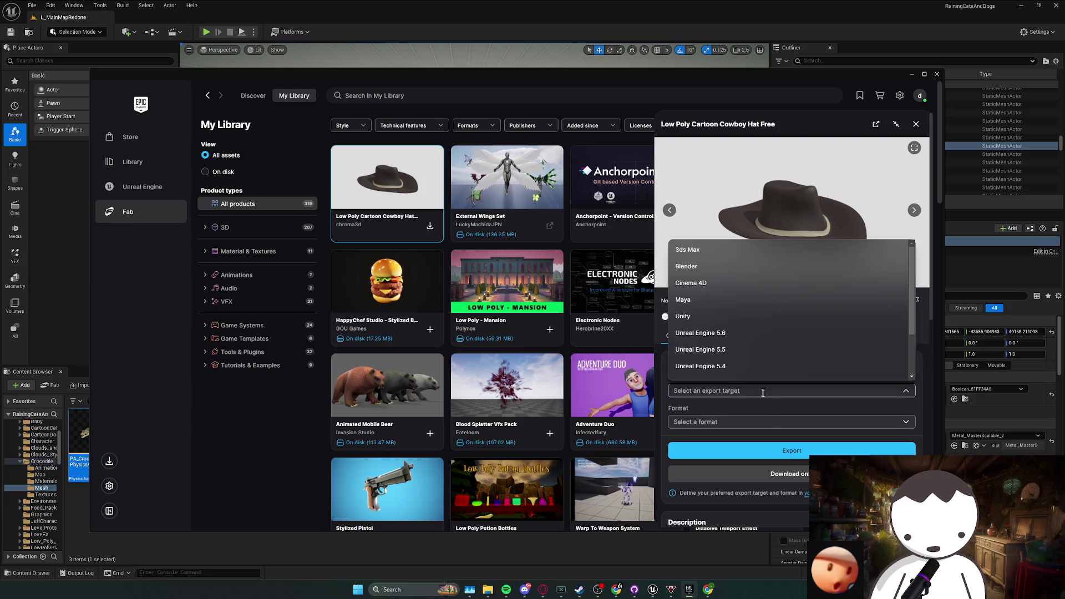
left_click(735, 334)
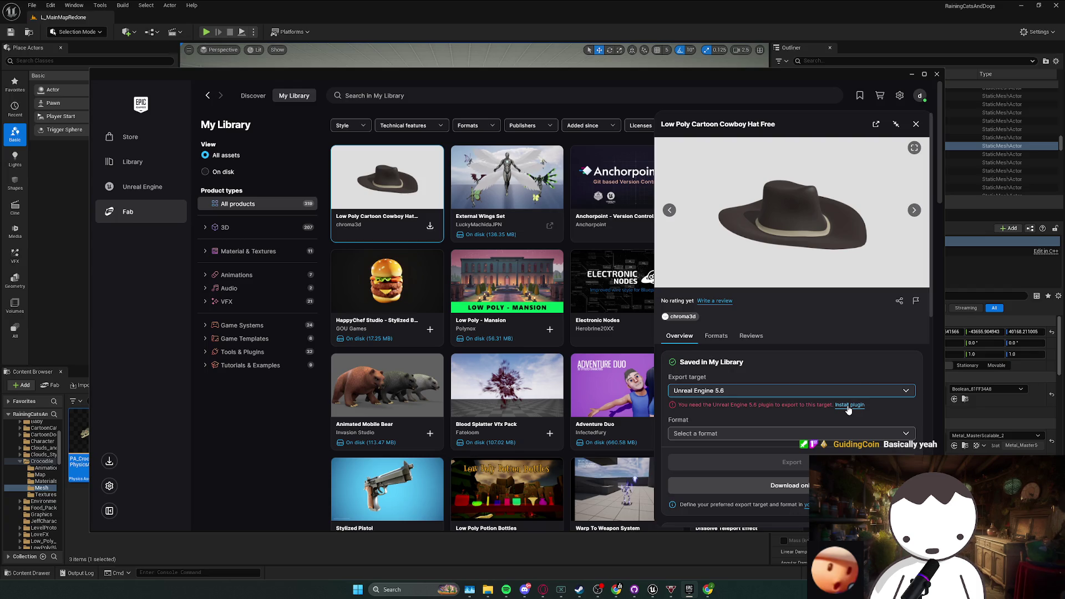
left_click(848, 405)
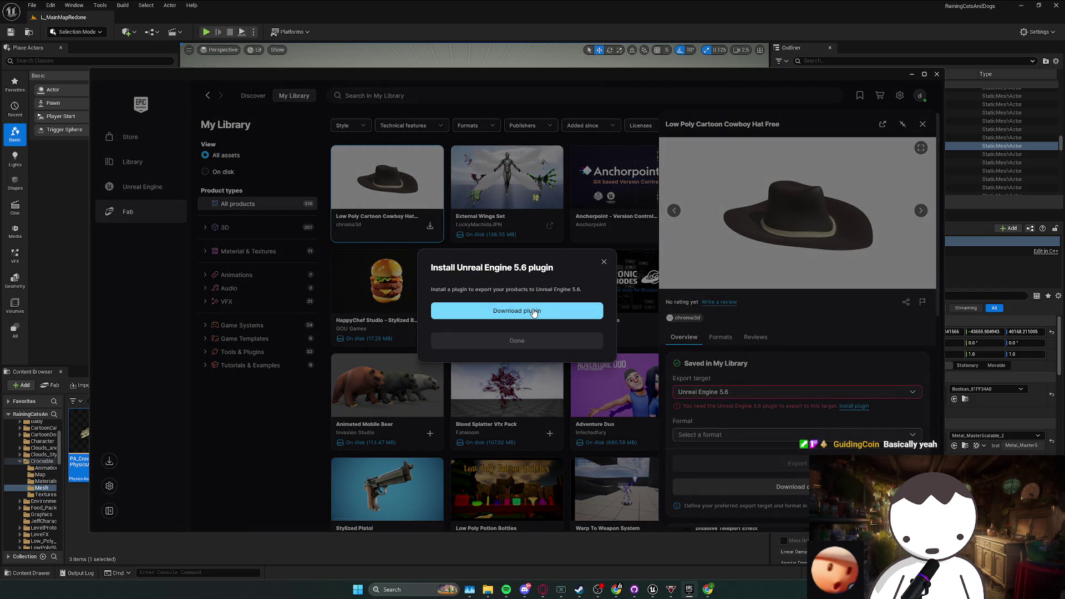
left_click(604, 261)
left_click(936, 74)
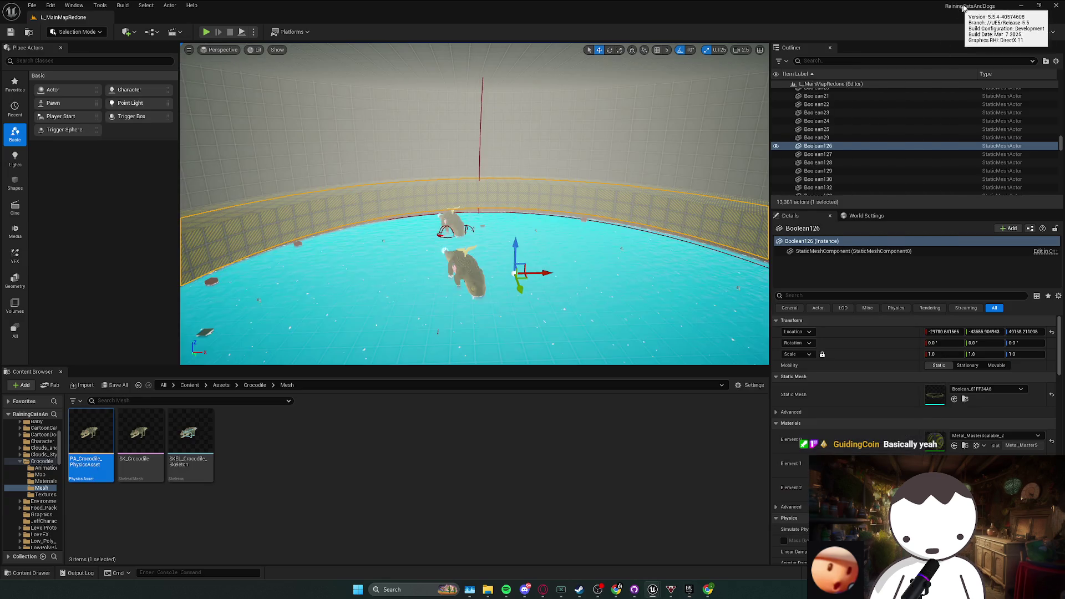
- Reopen the Fab library and switch the hat's export target to Unreal Engine 5.5
left_click(689, 589)
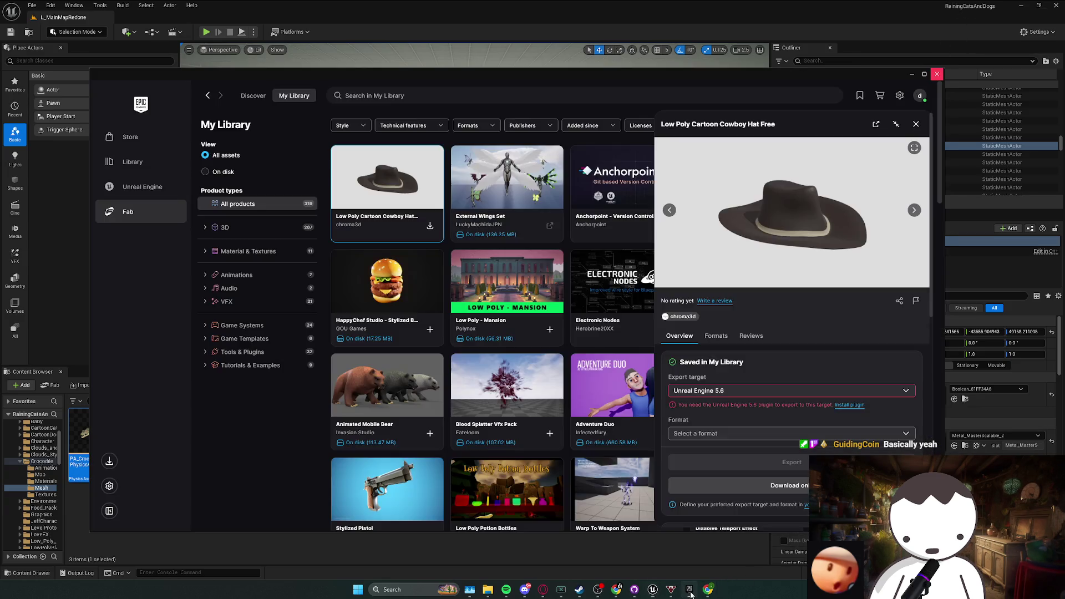
left_click(740, 391)
left_click(738, 350)
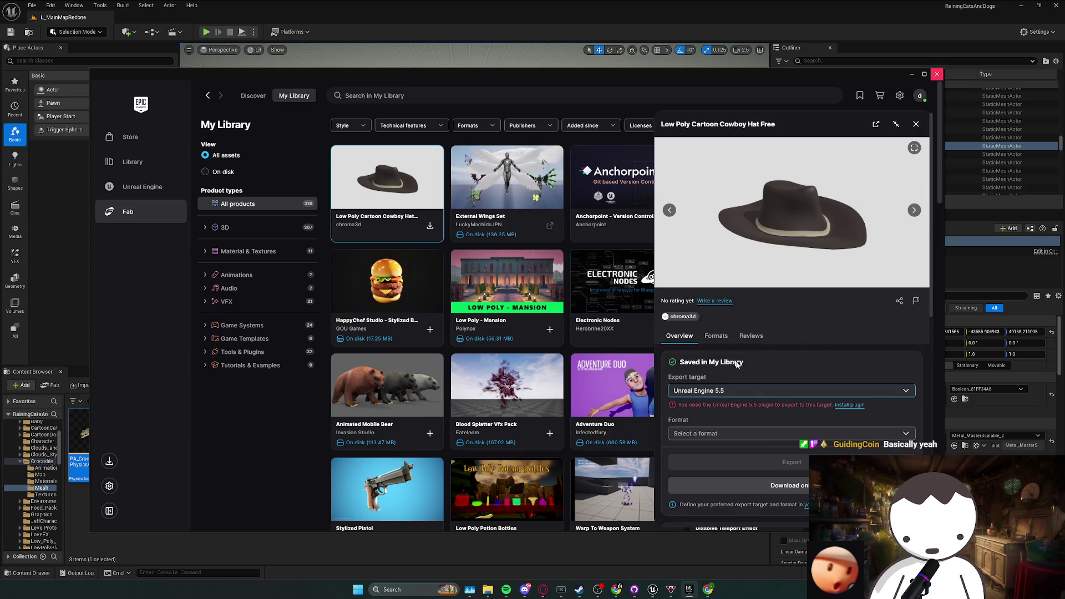
left_click(775, 433)
left_click(771, 410)
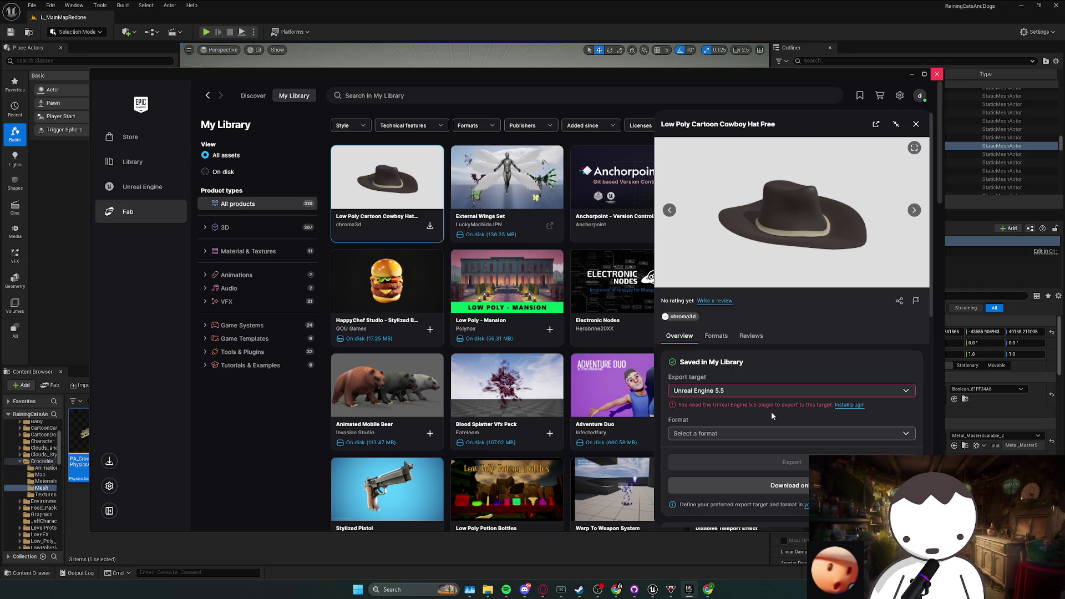
- Download the cowboy hat in Blender format, then bring up File Explorer
left_click(771, 435)
scroll(770, 423, "down", 1)
left_click(777, 392)
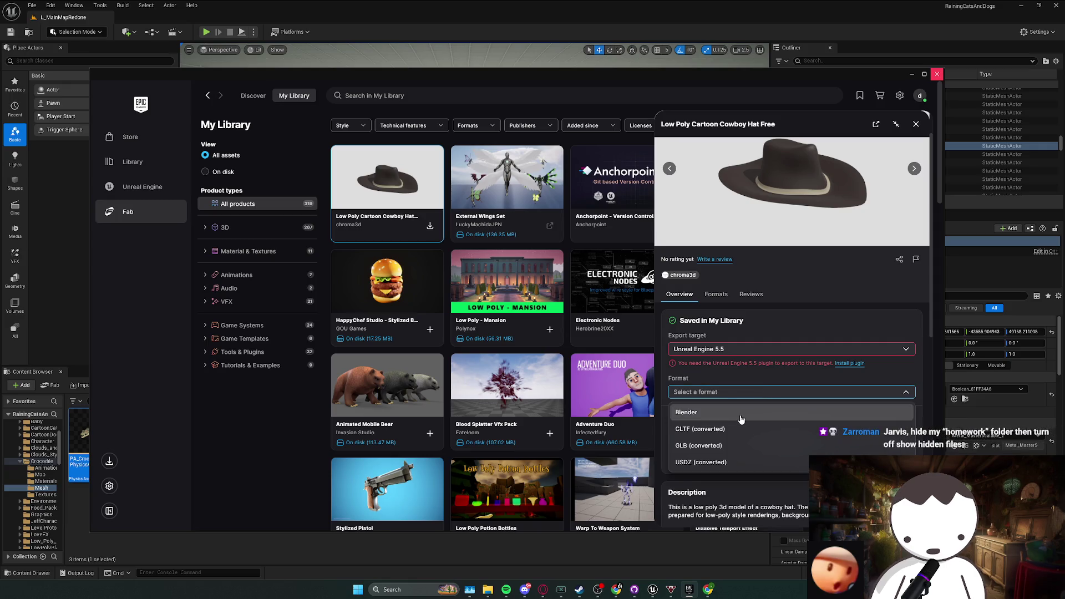
left_click(777, 409)
left_click(772, 459)
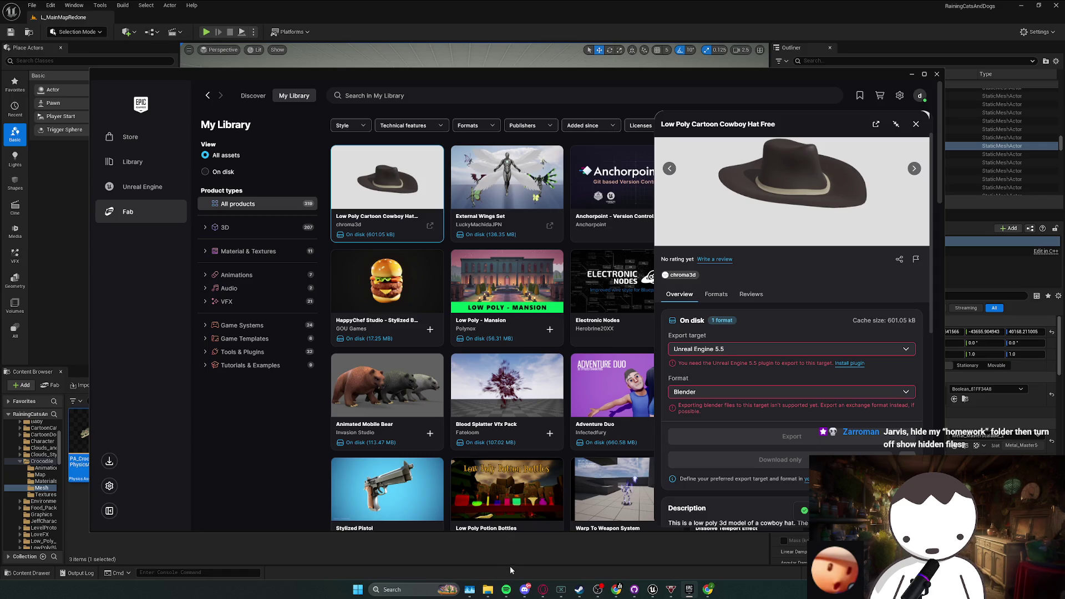
left_click(452, 567)
- Look through the Downloads folder in File Explorer, briefly selecting a PNG image
mouse_move(488, 589)
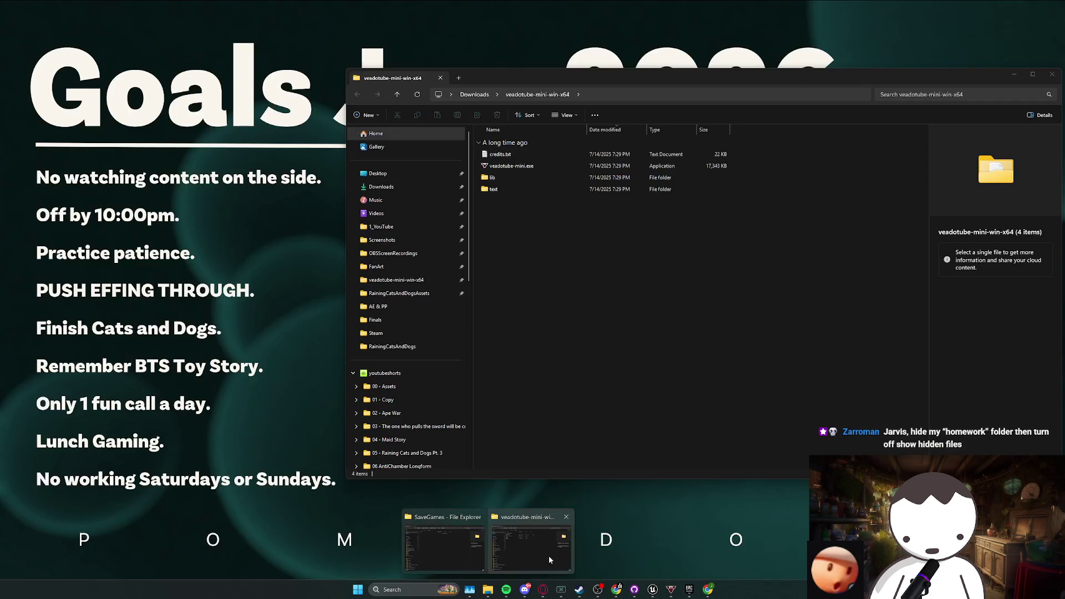
left_click(548, 556)
left_click(381, 186)
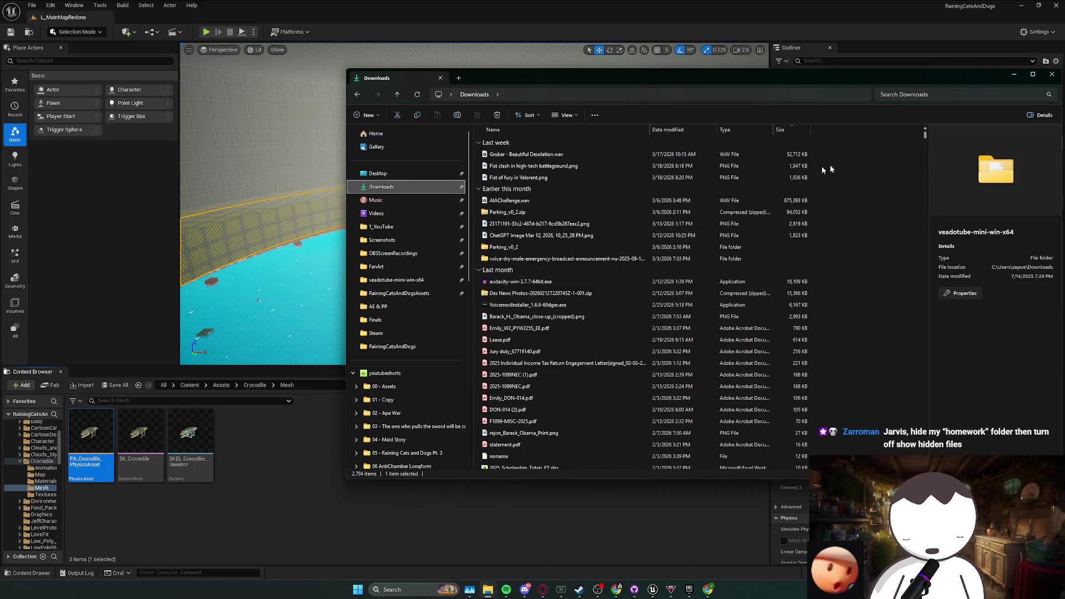
left_click(582, 167)
left_click(856, 198)
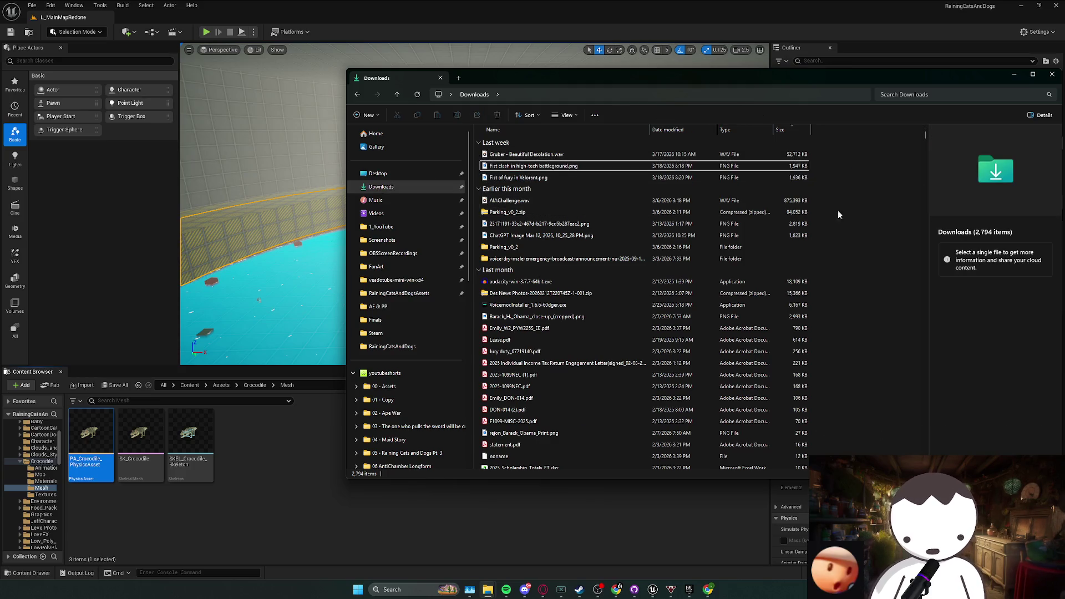
left_click(413, 188)
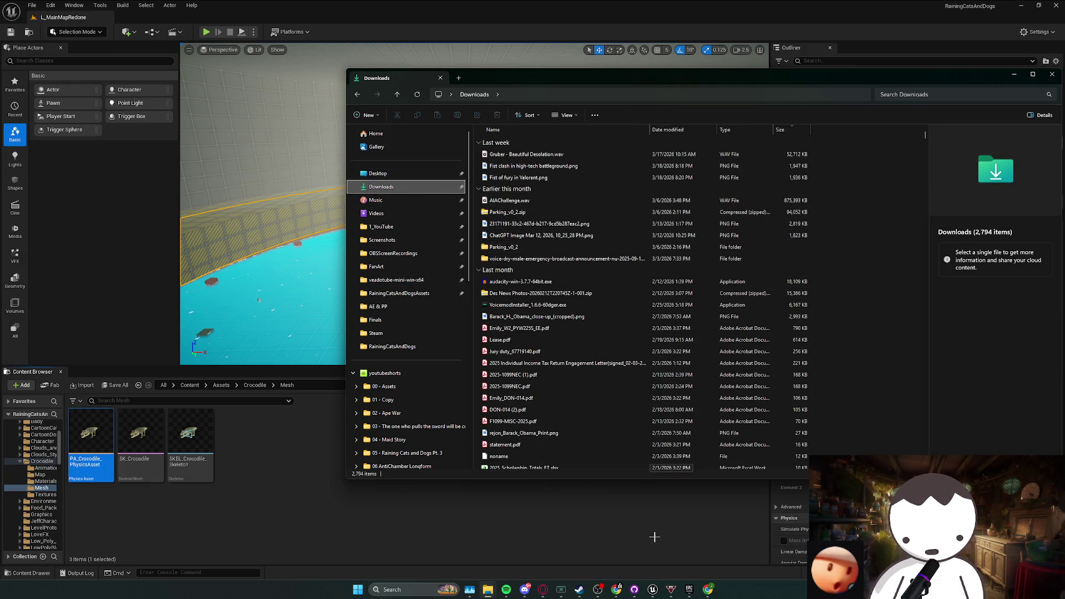
- Return to the Fab hat page and check the format choices, keeping Blender
key("alt+Tab")
left_click(822, 392)
left_click(826, 371)
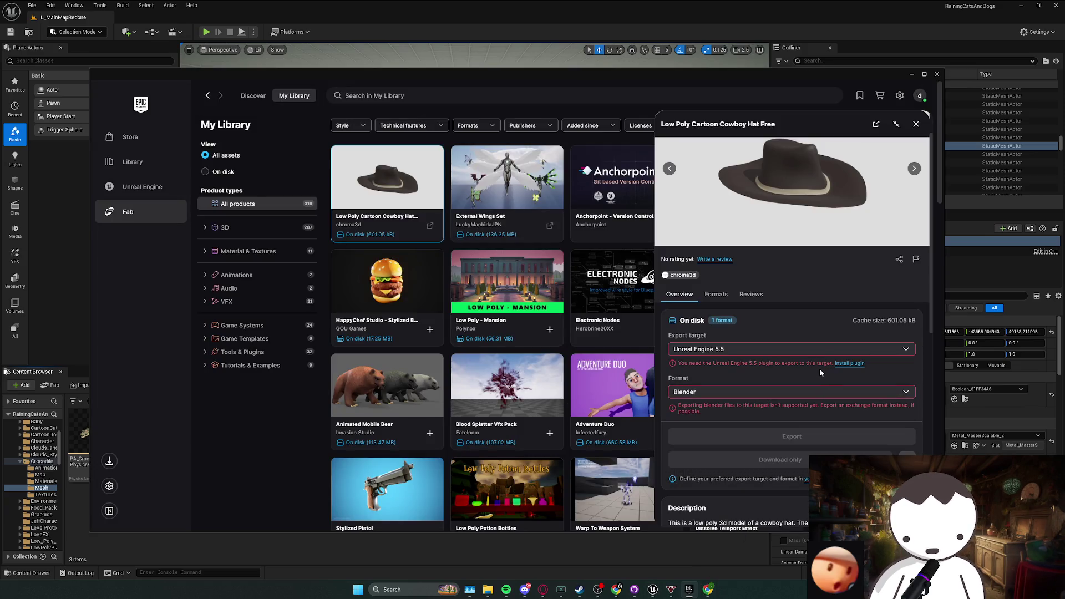
scroll(788, 369, "down", 5)
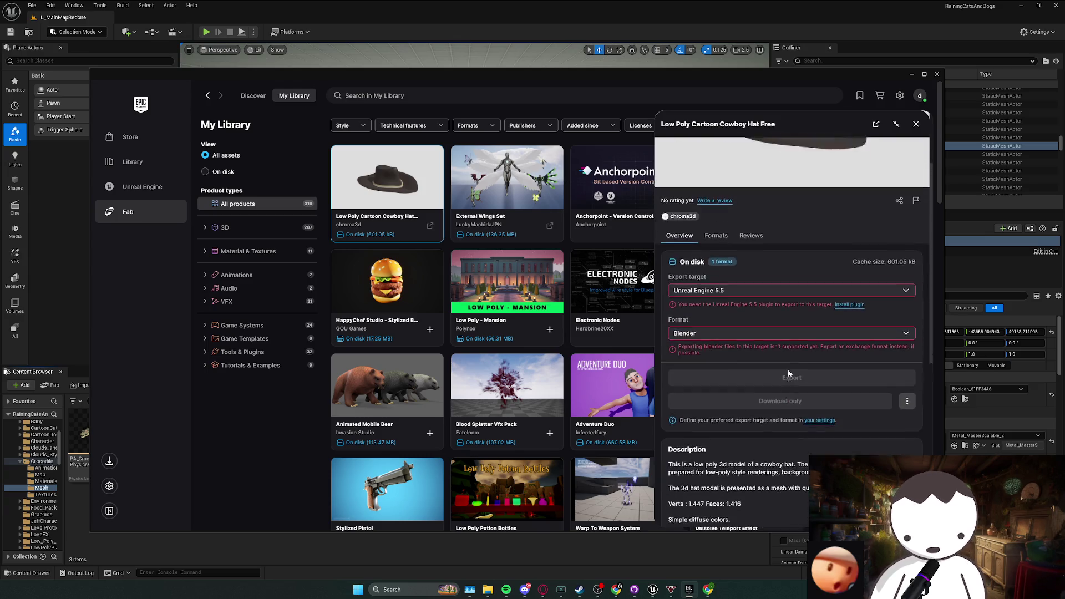
scroll(787, 373, "down", 1)
scroll(795, 376, "up", 5)
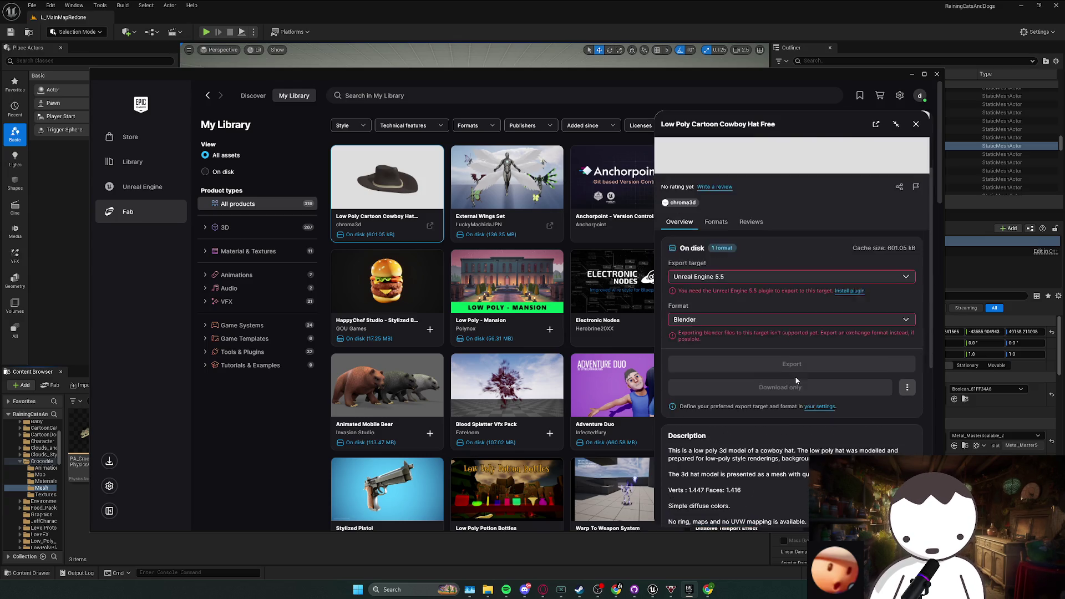
scroll(756, 372, "down", 3)
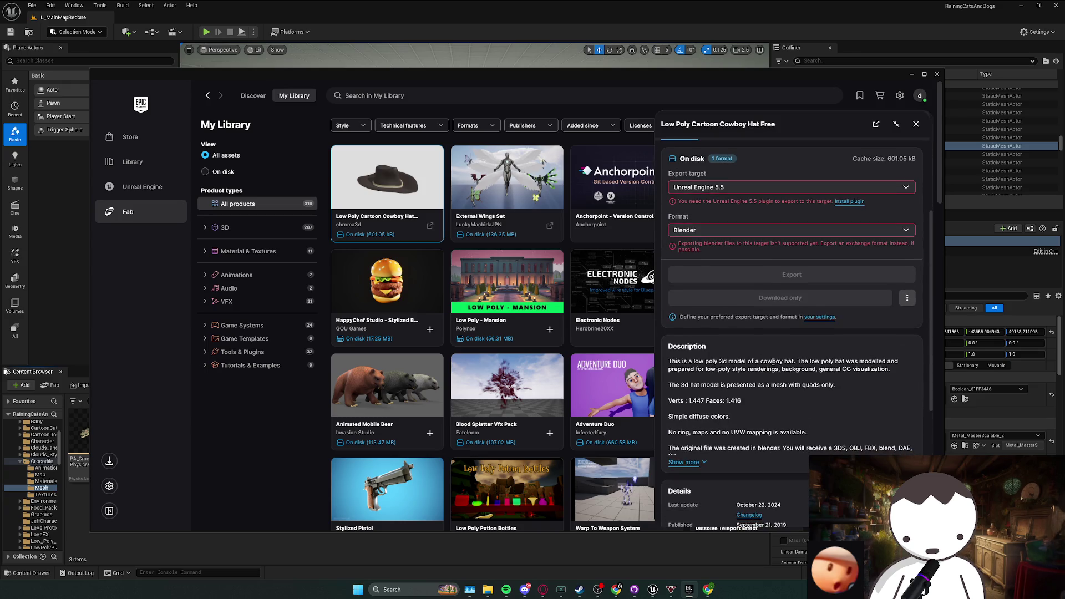
scroll(773, 361, "up", 3)
left_click(757, 355)
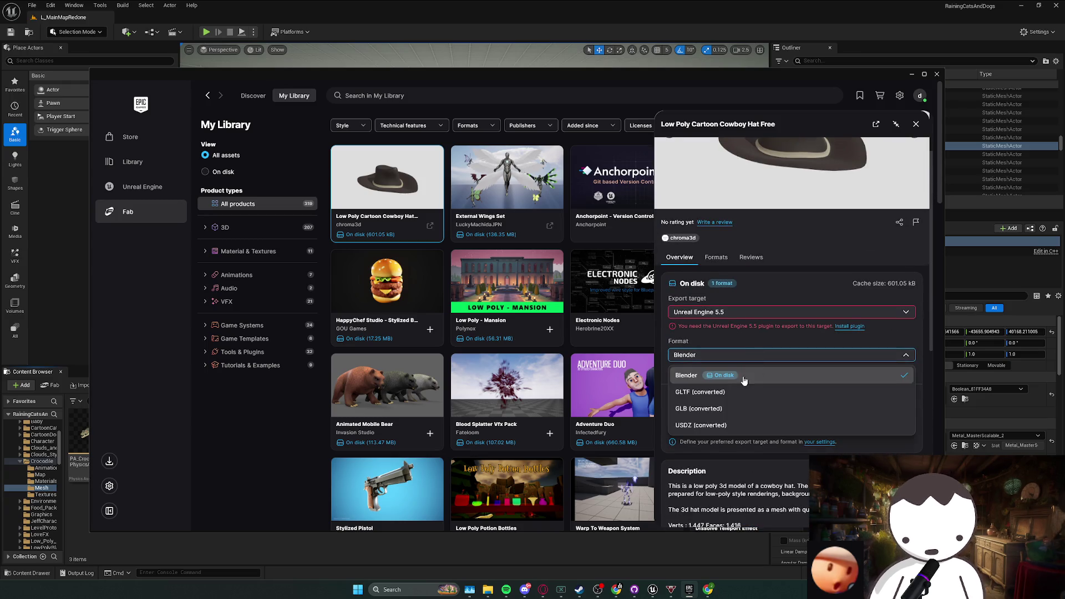
left_click(766, 345)
left_click(766, 312)
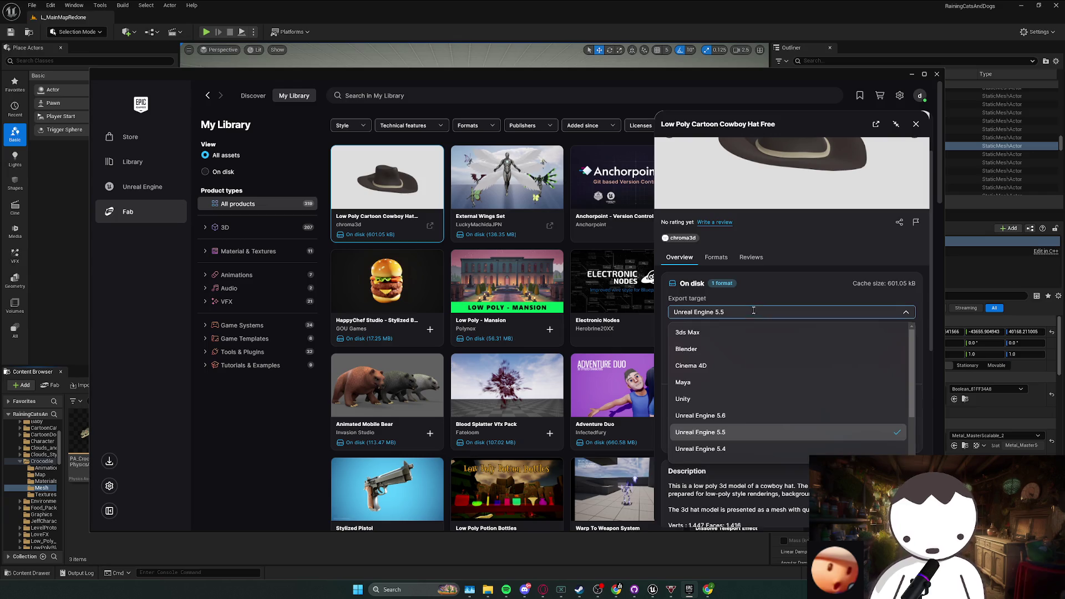
left_click(746, 349)
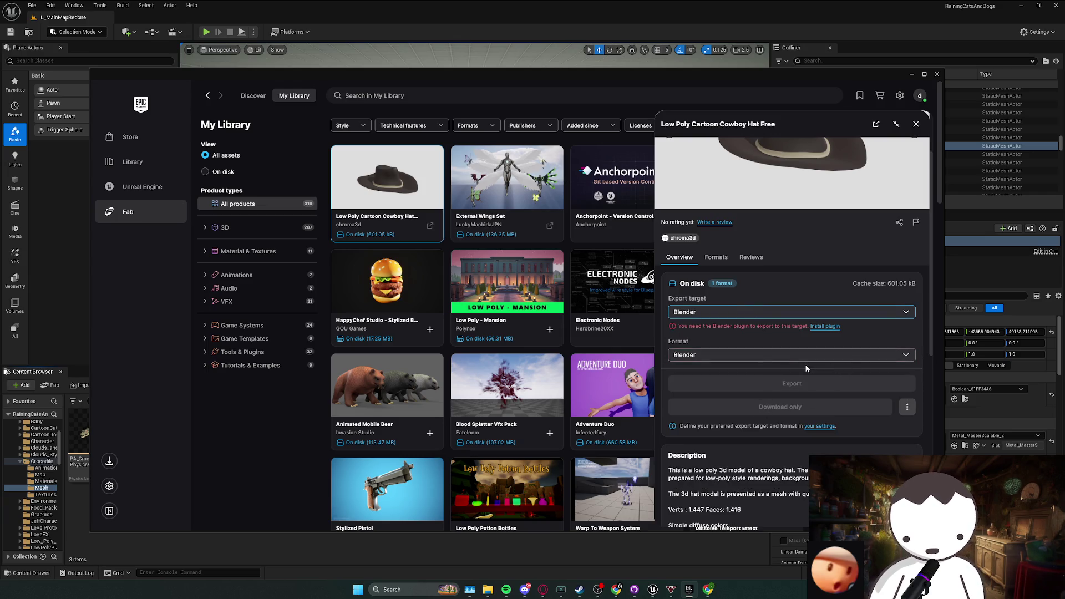
left_click(437, 232)
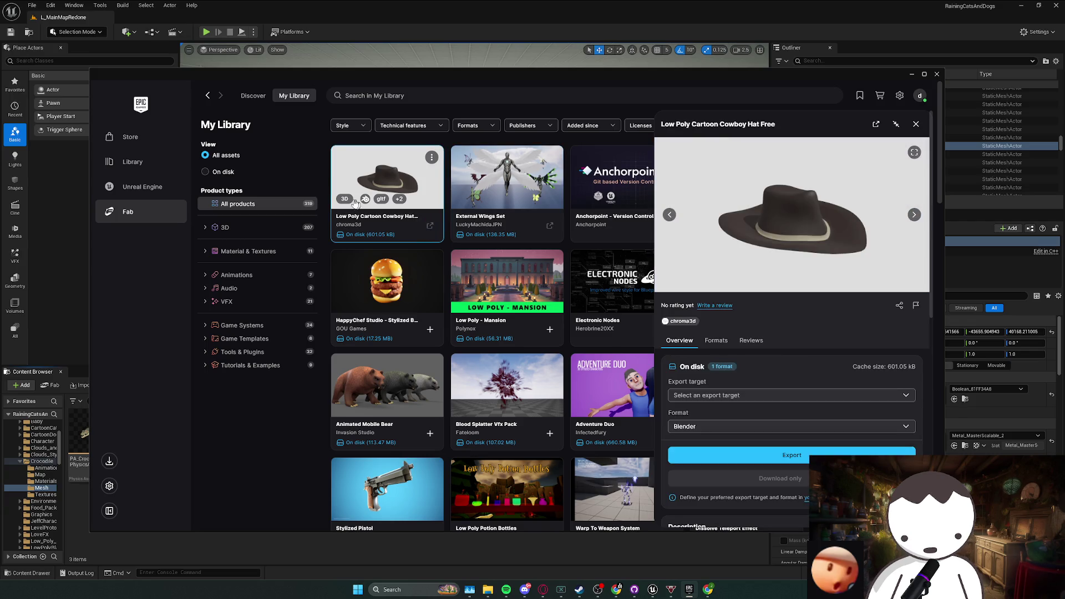
left_click(785, 456)
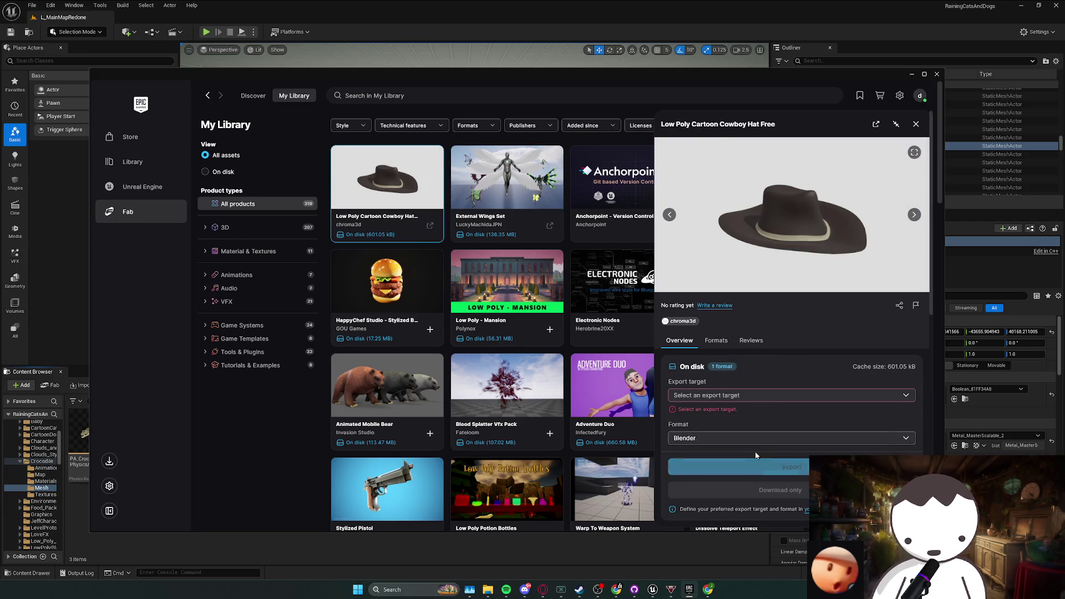
left_click(727, 396)
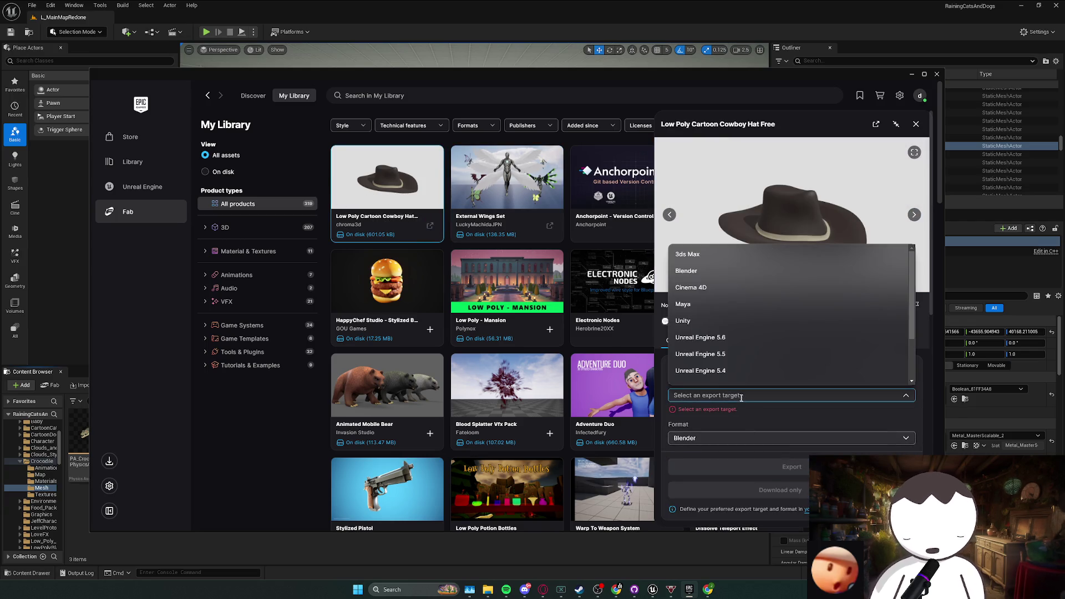
left_click(717, 340)
left_click(734, 395)
left_click(721, 355)
left_click(760, 438)
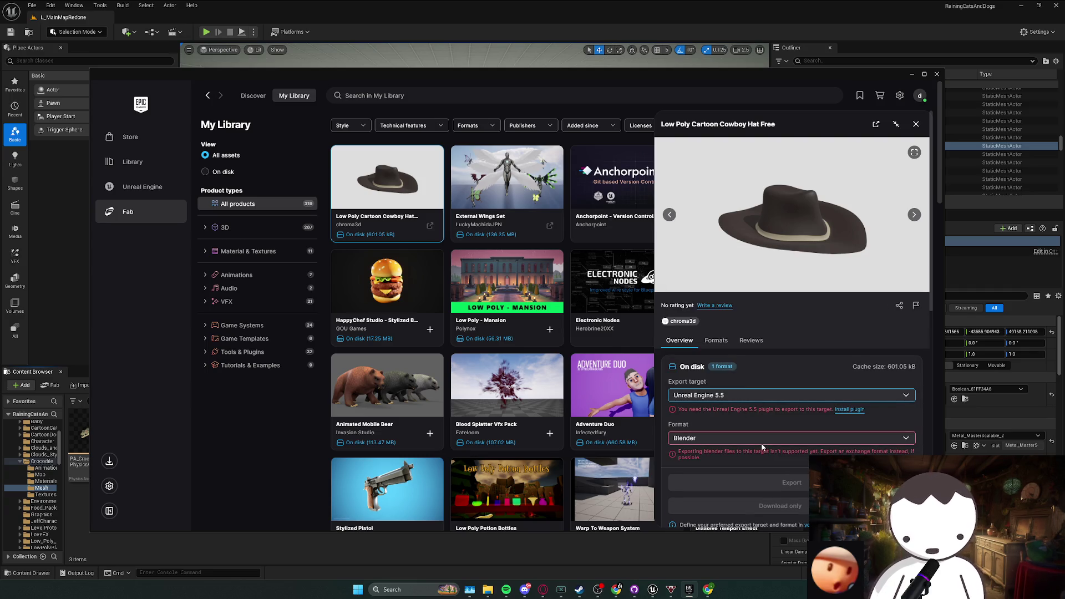
scroll(734, 492, "down", 2)
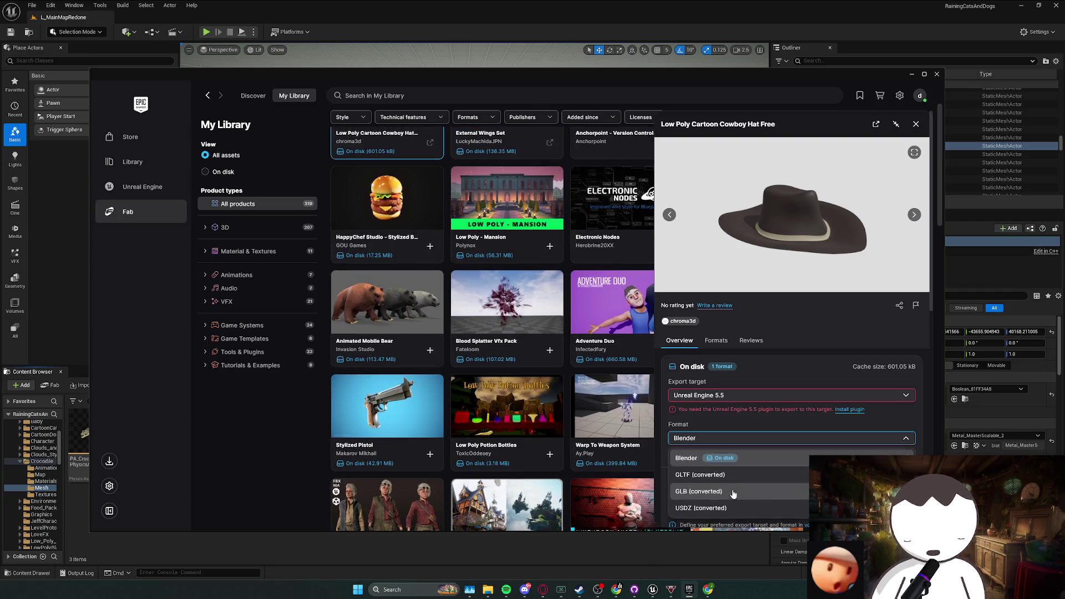
left_click(746, 460)
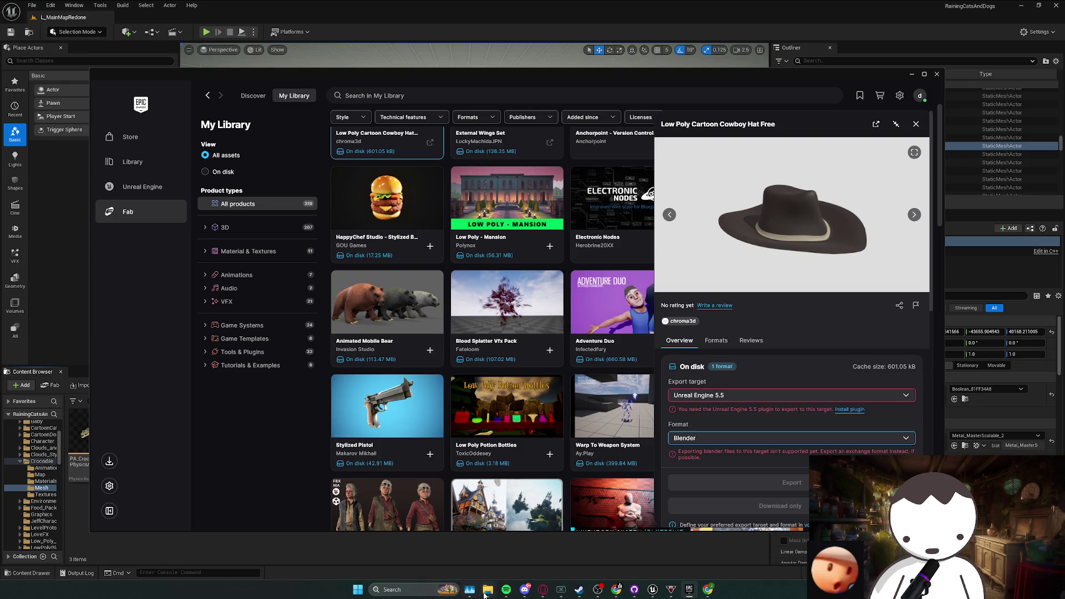
left_click(396, 589)
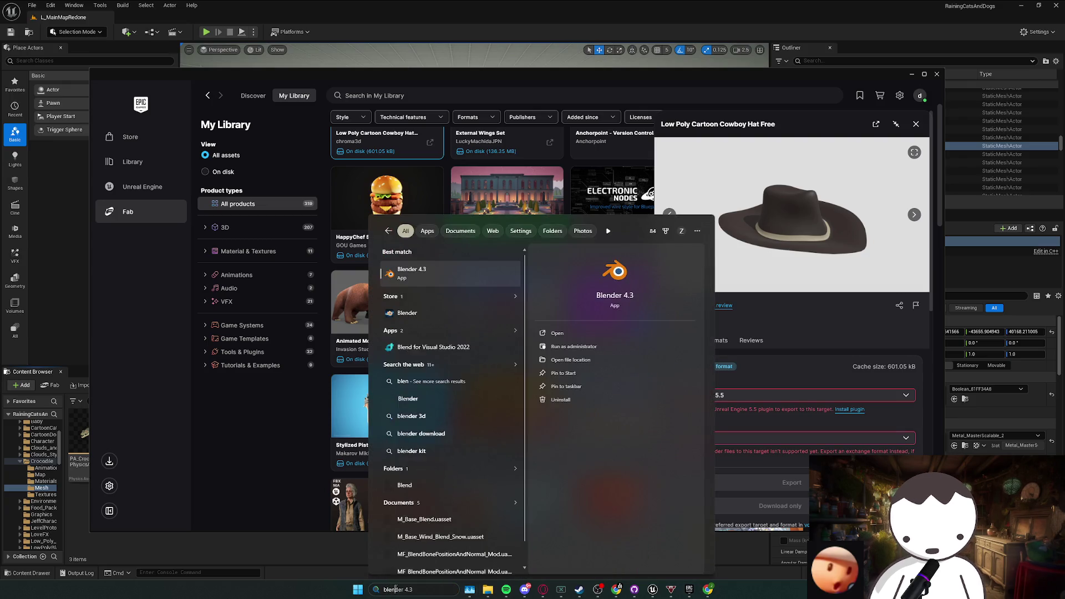
- Launch Blender 4.3 from Windows Search, then return to the Fab cowboy hat page
key("Return")
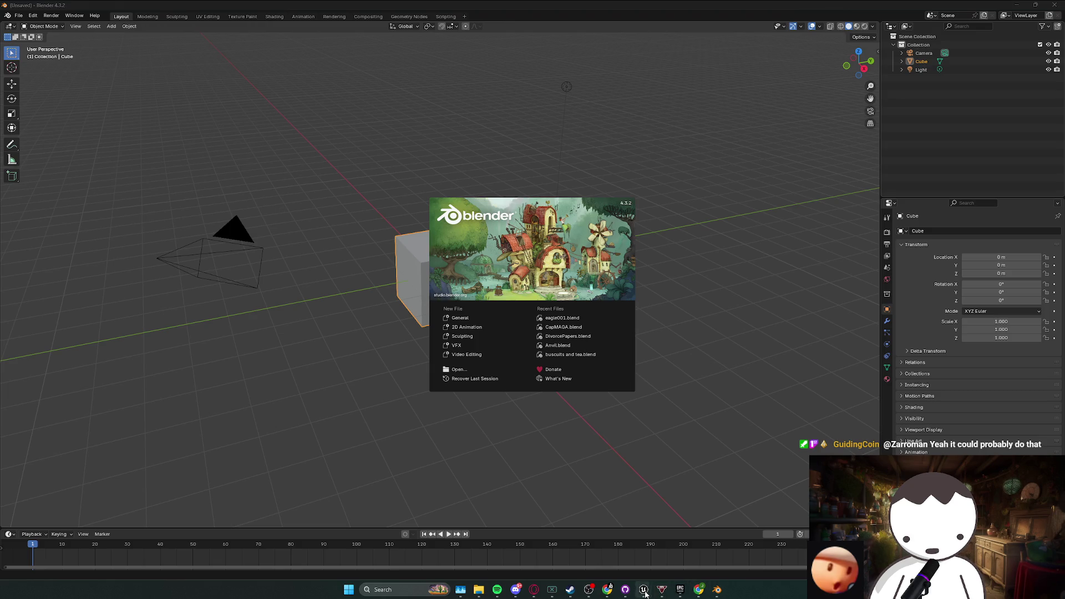
mouse_move(645, 594)
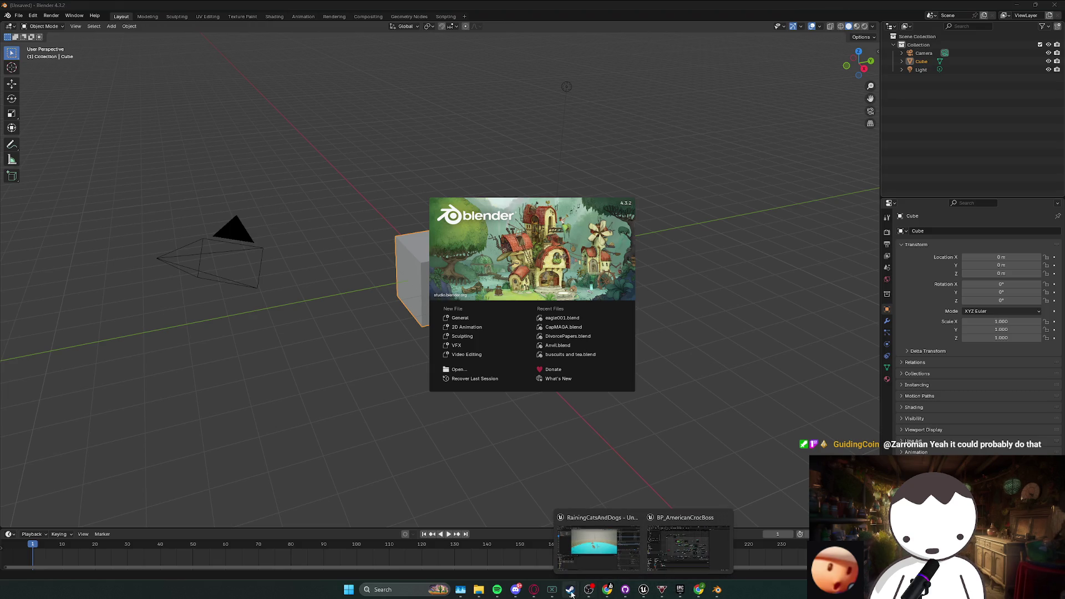
left_click(684, 593)
left_click(744, 438)
left_click(739, 433)
left_click(788, 395)
double_click(766, 410)
left_click(776, 410)
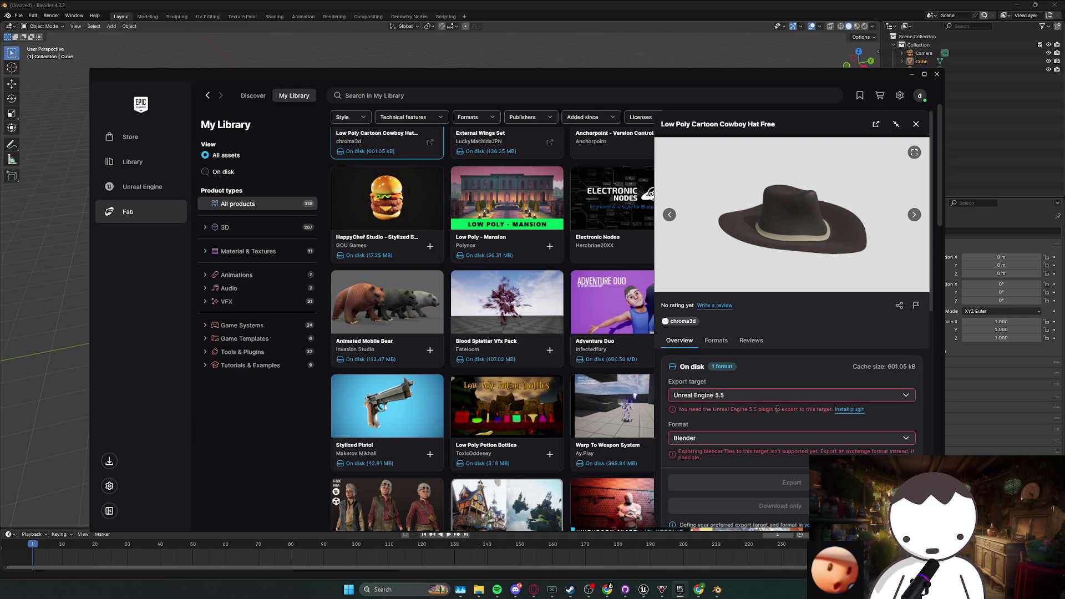
scroll(824, 415, "down", 3)
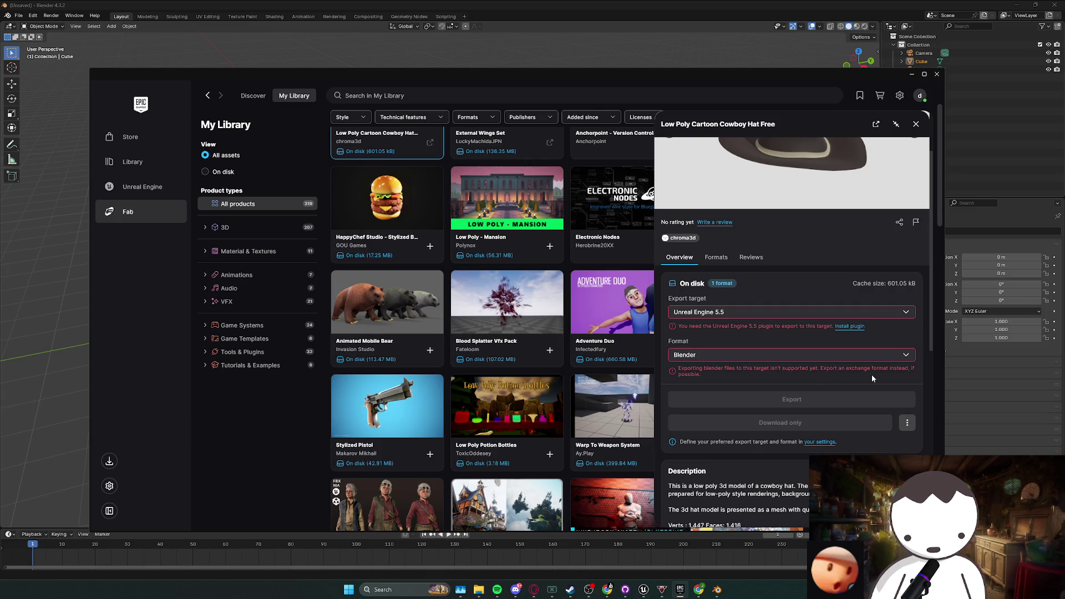
scroll(850, 442, "down", 10)
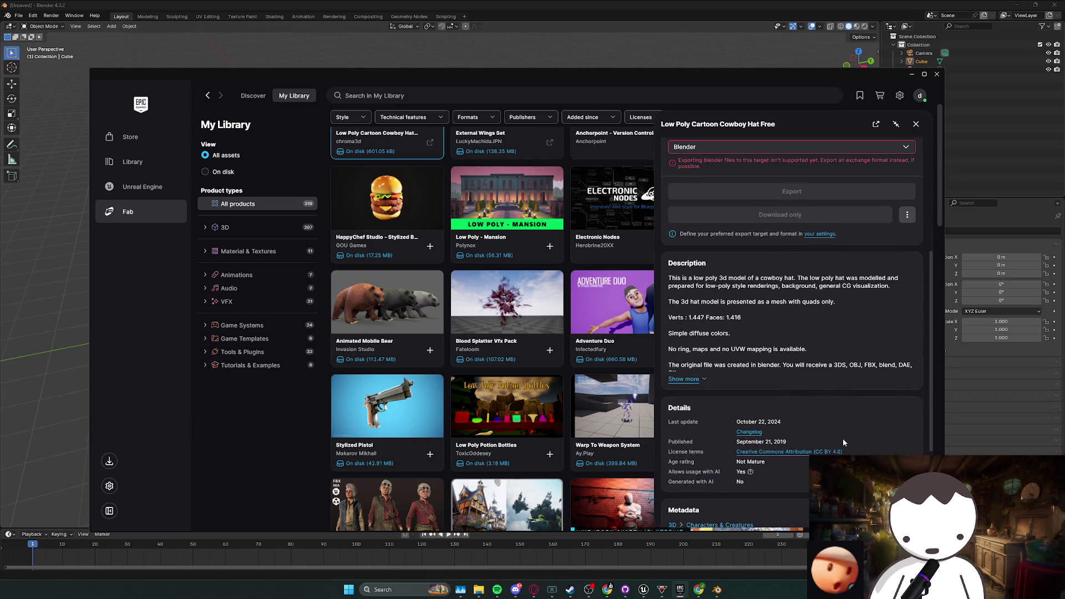
scroll(840, 439, "up", 10)
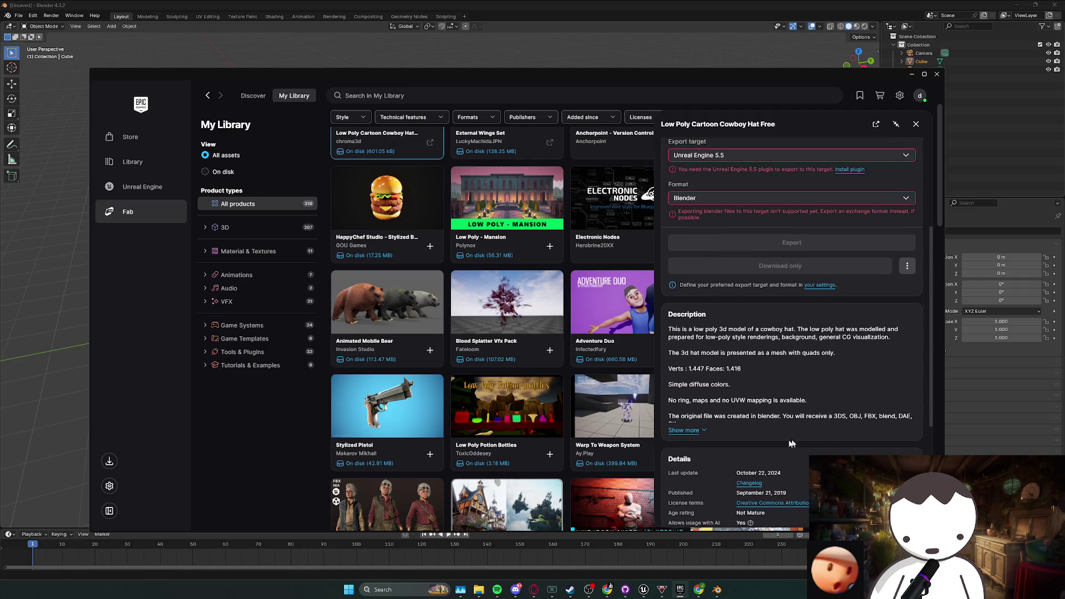
scroll(819, 414, "up", 1)
left_click_drag(851, 420, 849, 414)
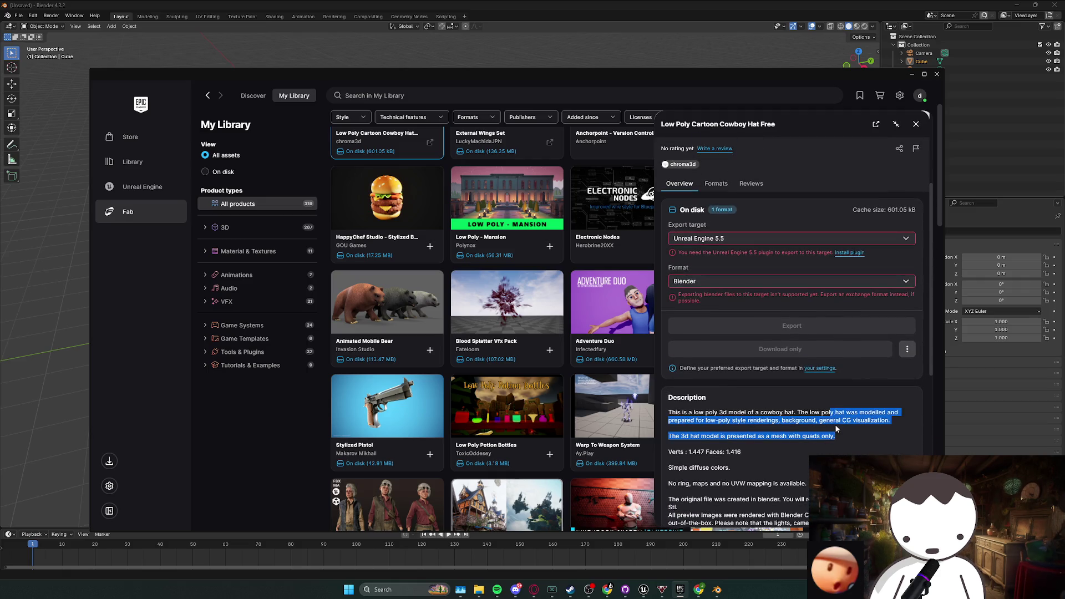
left_click(861, 422)
scroll(777, 430, "up", 4)
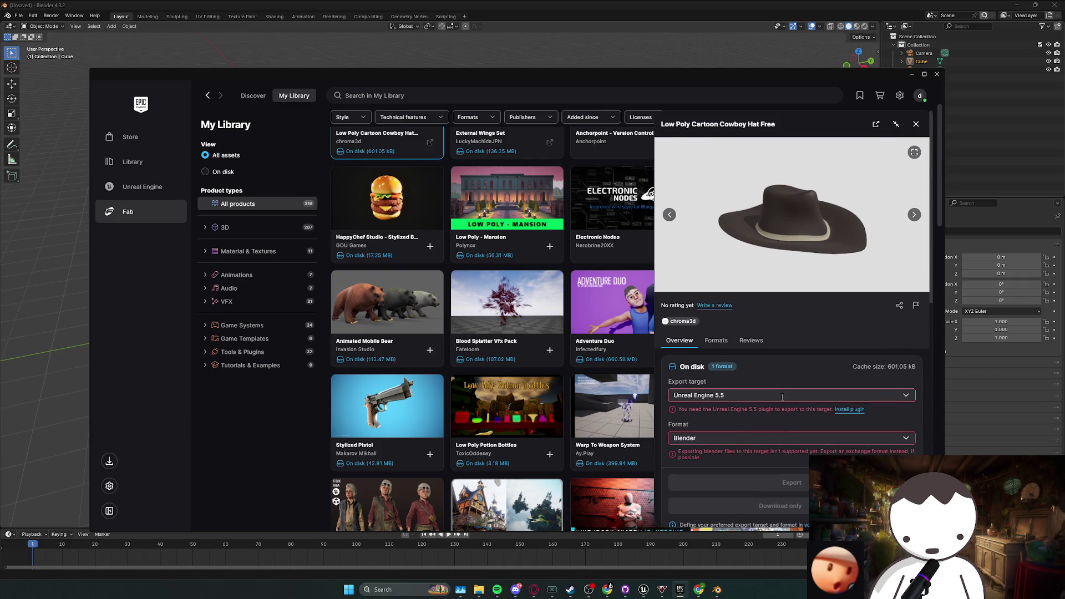
left_click(716, 341)
left_click(752, 340)
left_click(717, 342)
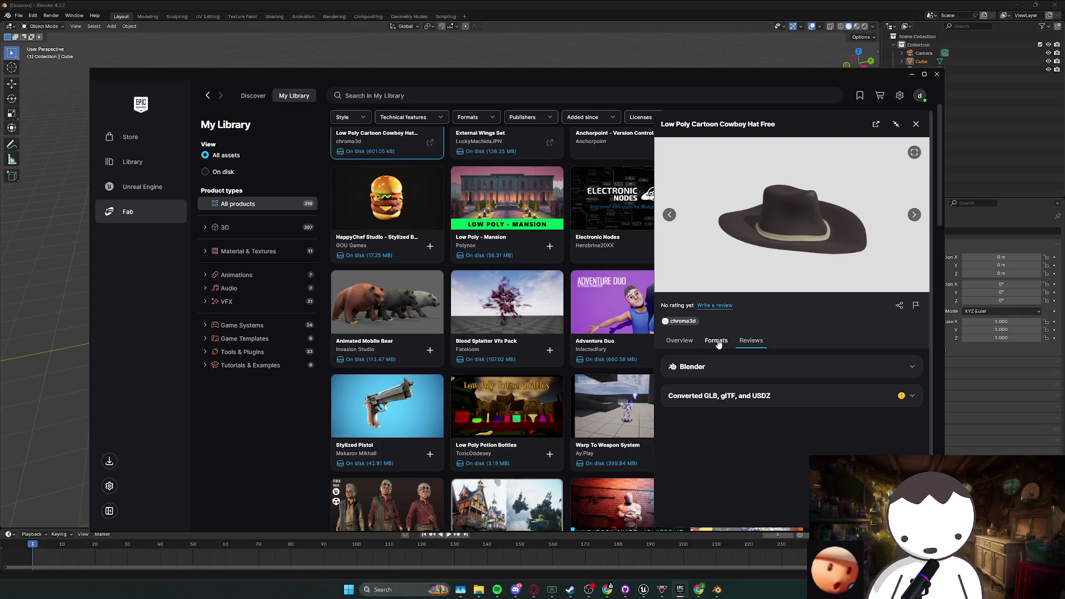
left_click(765, 395)
scroll(769, 413, "down", 1)
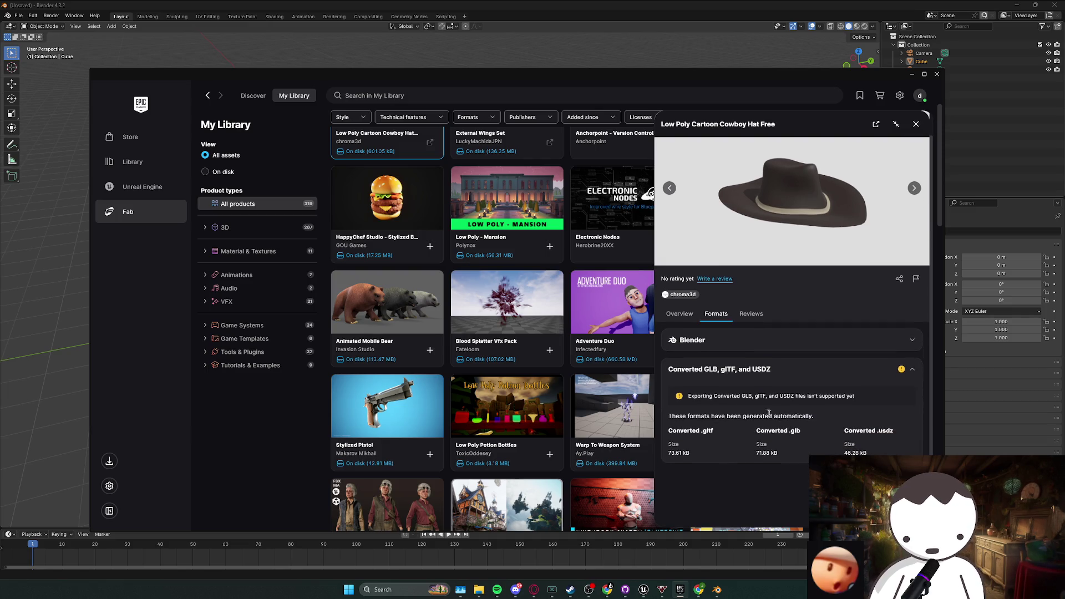
left_click(693, 340)
left_click(687, 318)
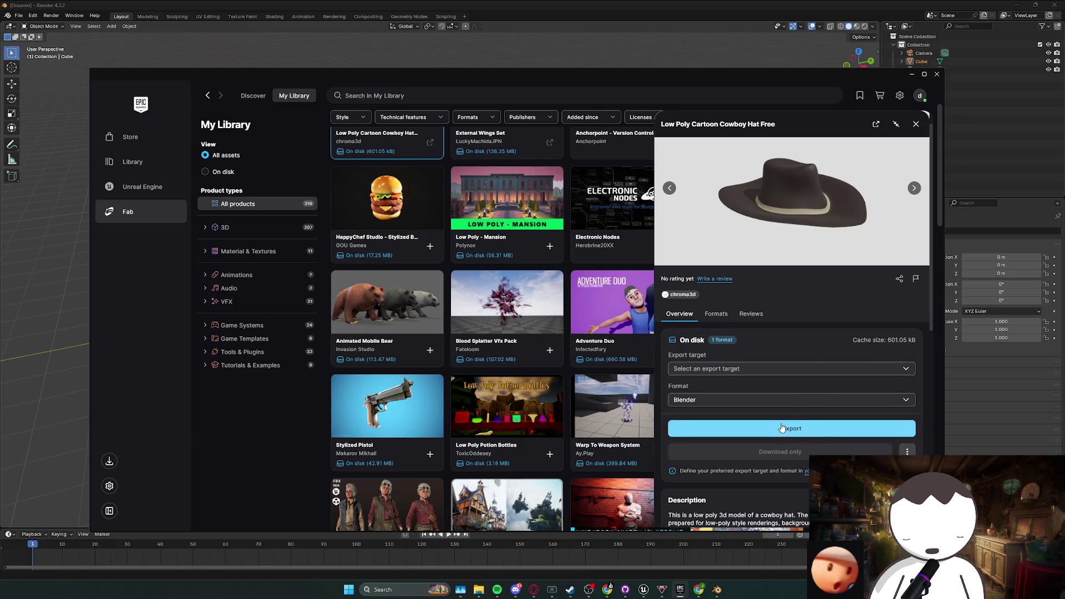
left_click(773, 399)
left_click(766, 370)
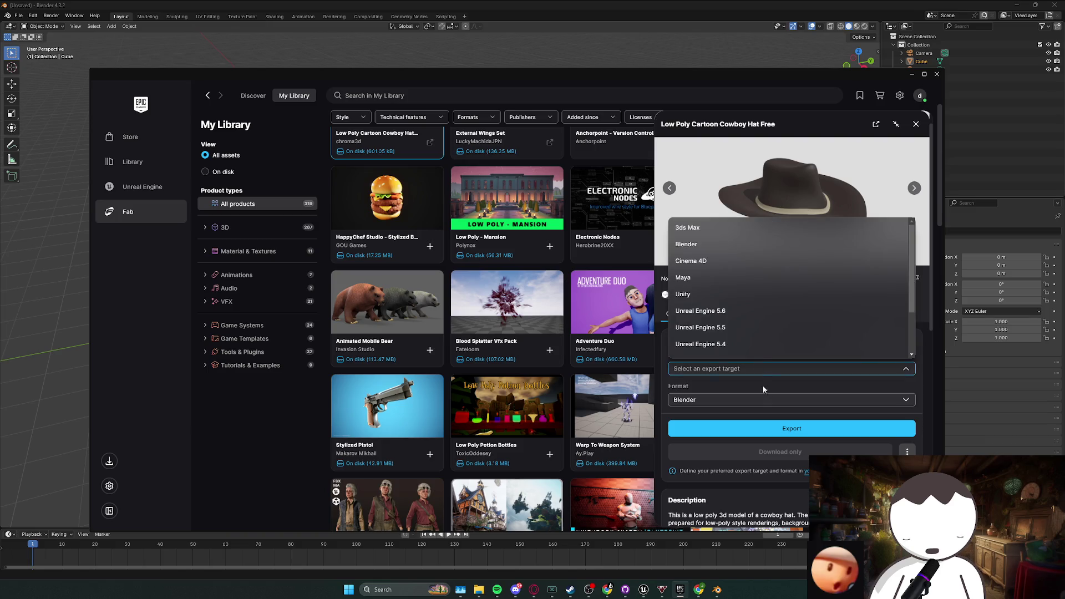
left_click(747, 327)
scroll(766, 393, "down", 1)
left_click(740, 332)
left_click(740, 341)
scroll(411, 234, "up", 2)
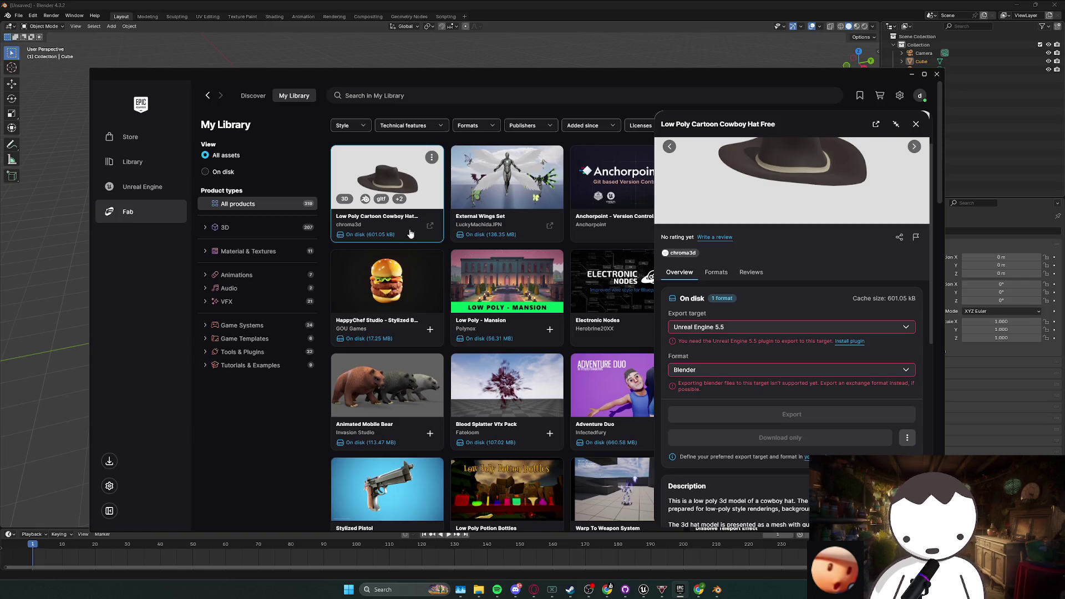
- Open cowboyhat_for_export.blend from the hat's downloaded source folder in Blender
left_click(432, 157)
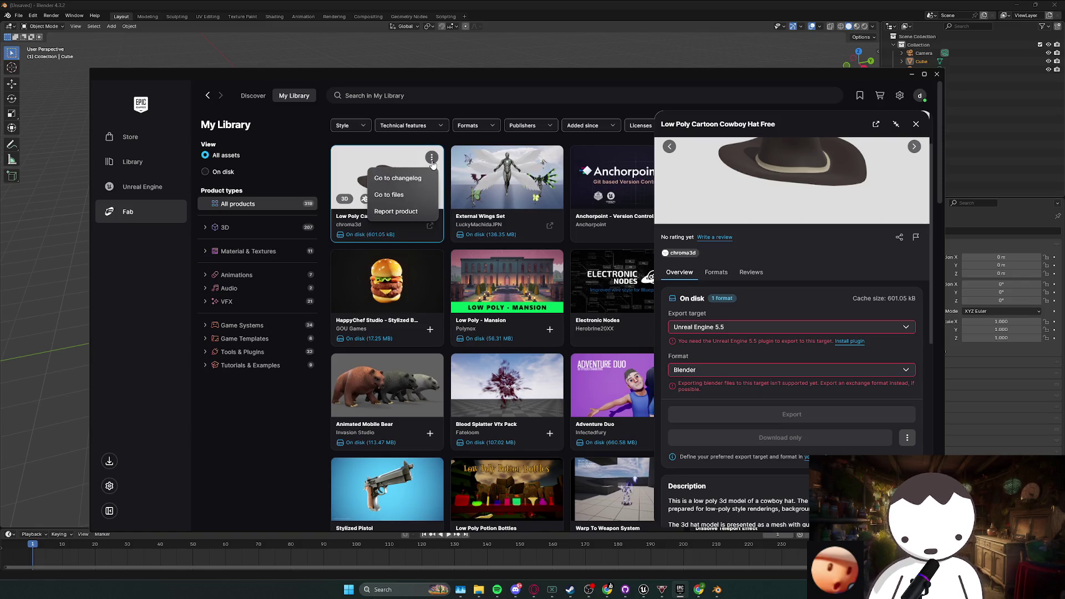
left_click(418, 194)
double_click(493, 160)
double_click(503, 161)
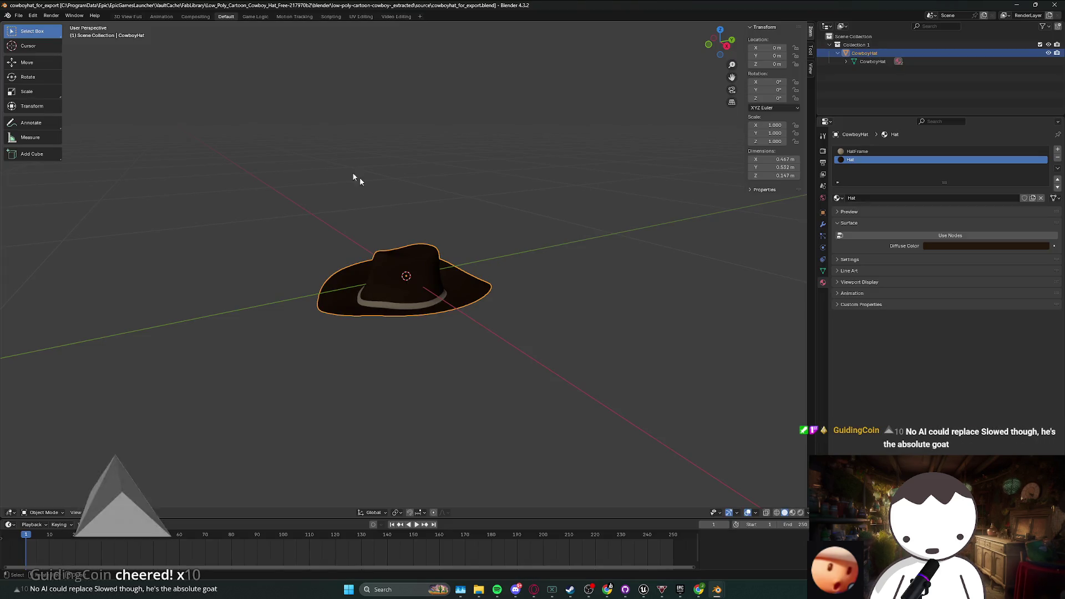
- Export the hat with File > Export > FBX to Downloads as cowboyhat_for_export.fbx
left_click(18, 15)
mouse_move(57, 141)
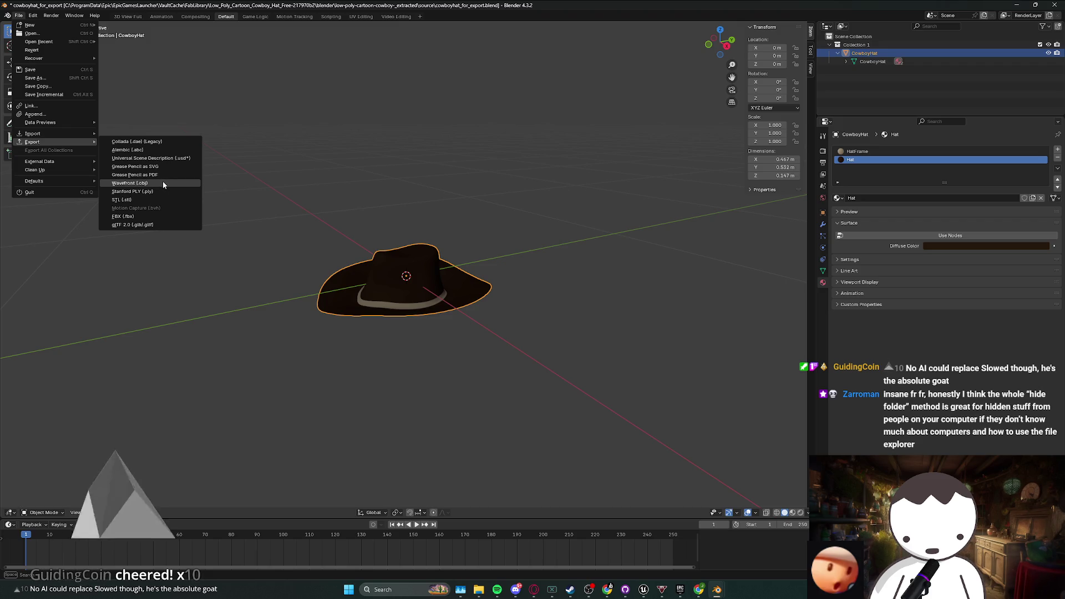
left_click(159, 217)
left_click(309, 210)
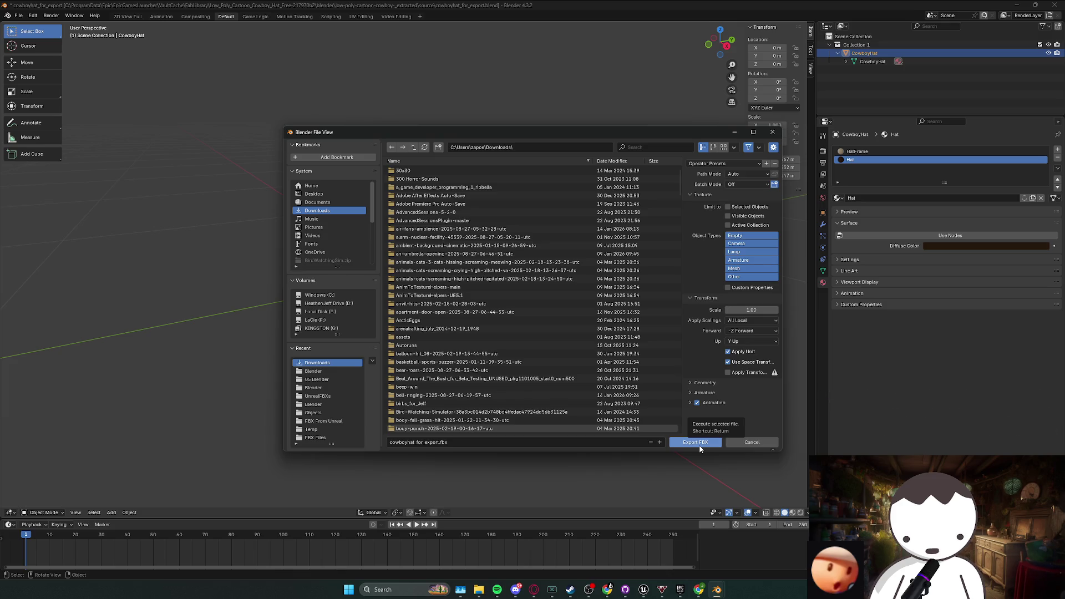
left_click(694, 442)
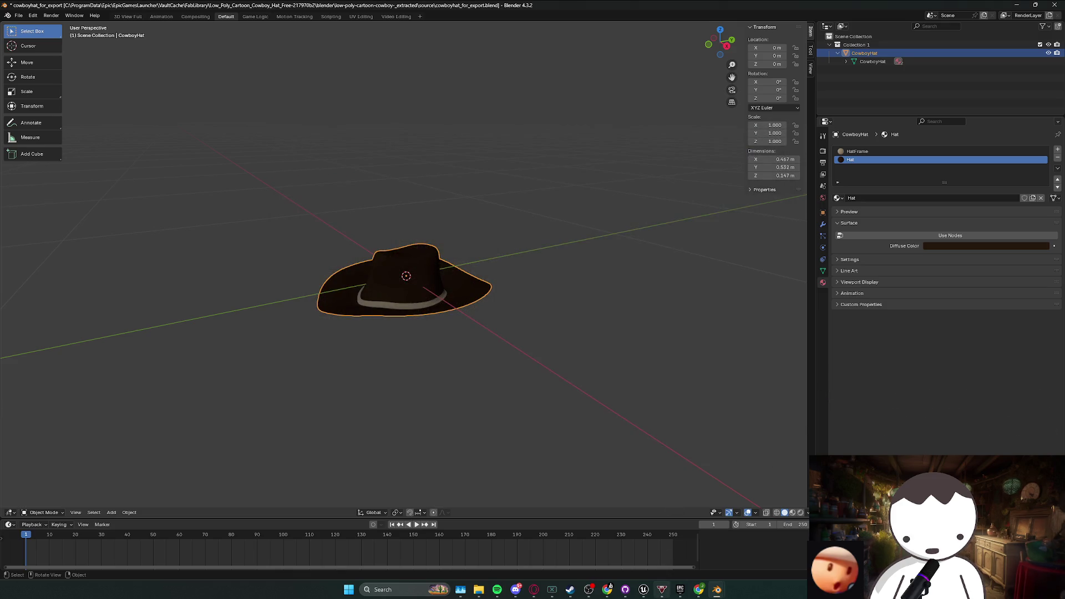
left_click(644, 589)
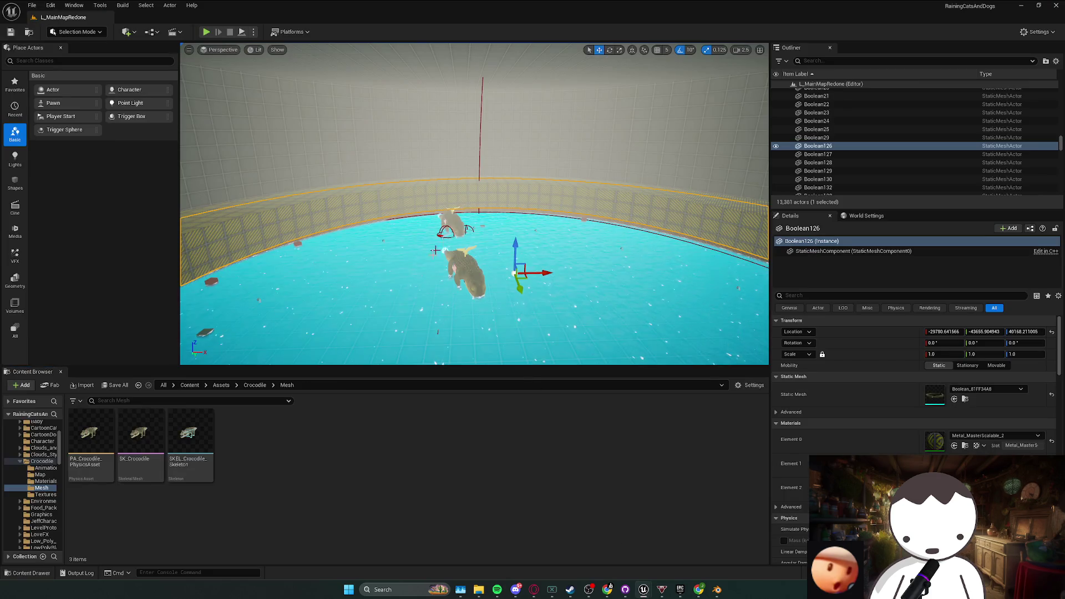
- Open the Content/Assets/Crocodile/Mesh folder in the Content Browser
left_click(255, 385)
left_click(238, 459)
double_click(238, 458)
key("alt+Left")
double_click(239, 472)
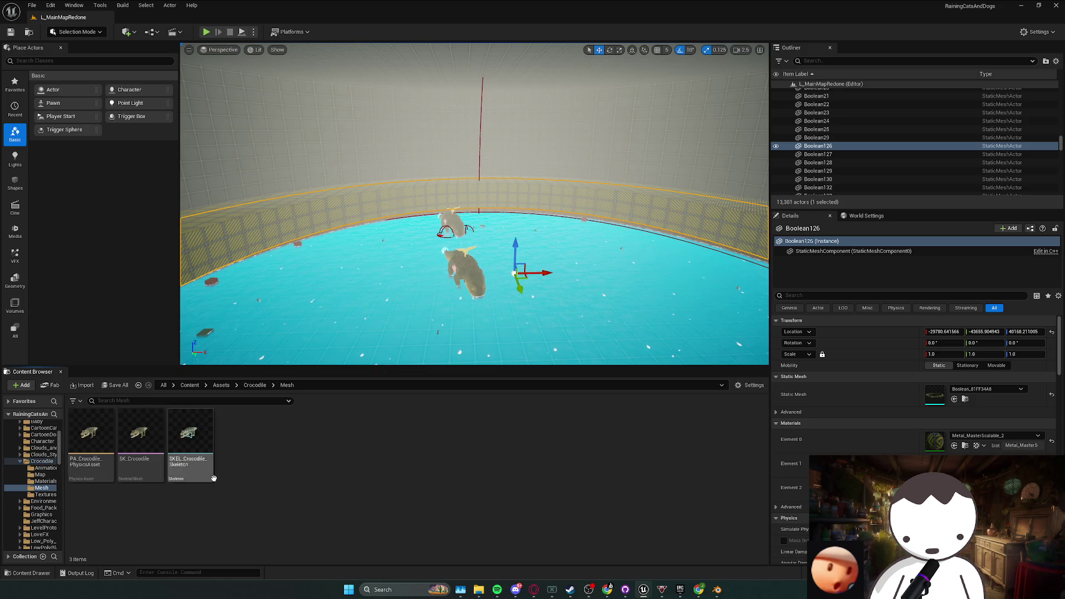
- Drag cowboyhat_for_export.fbx from Downloads into the Mesh folder and import with default settings
mouse_move(479, 590)
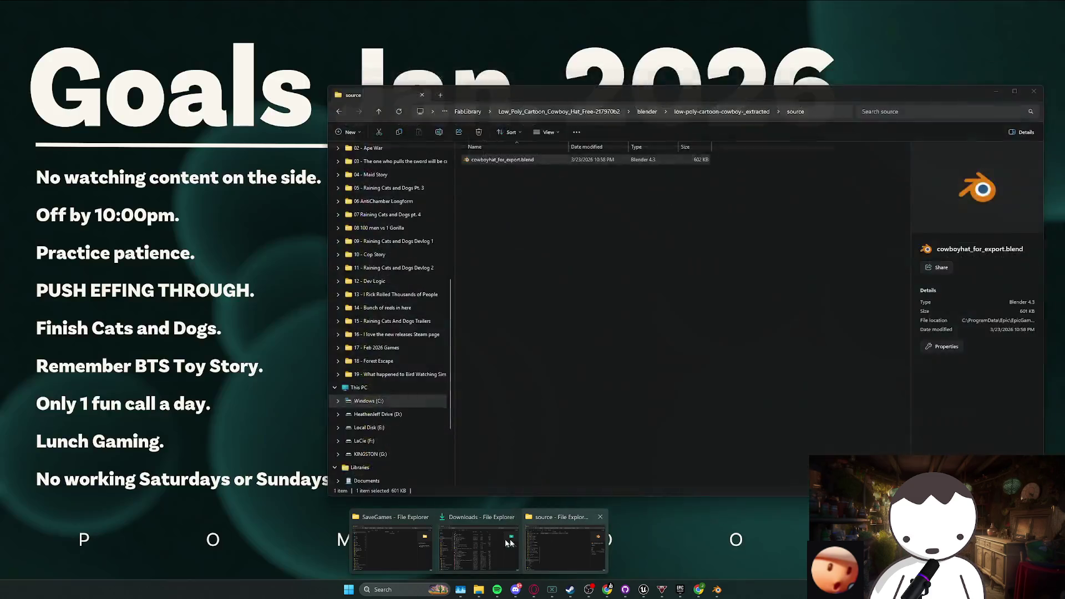
mouse_move(398, 534)
left_click(479, 549)
mouse_move(516, 155)
left_mouse_down()
mouse_move(546, 153)
mouse_move(314, 476)
left_mouse_up()
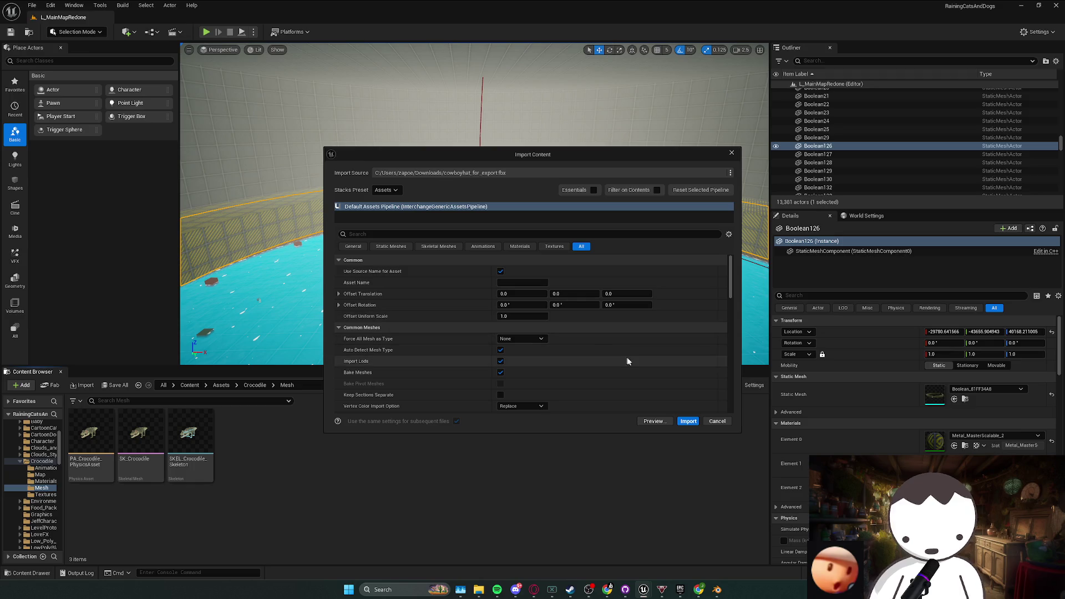
left_click(689, 423)
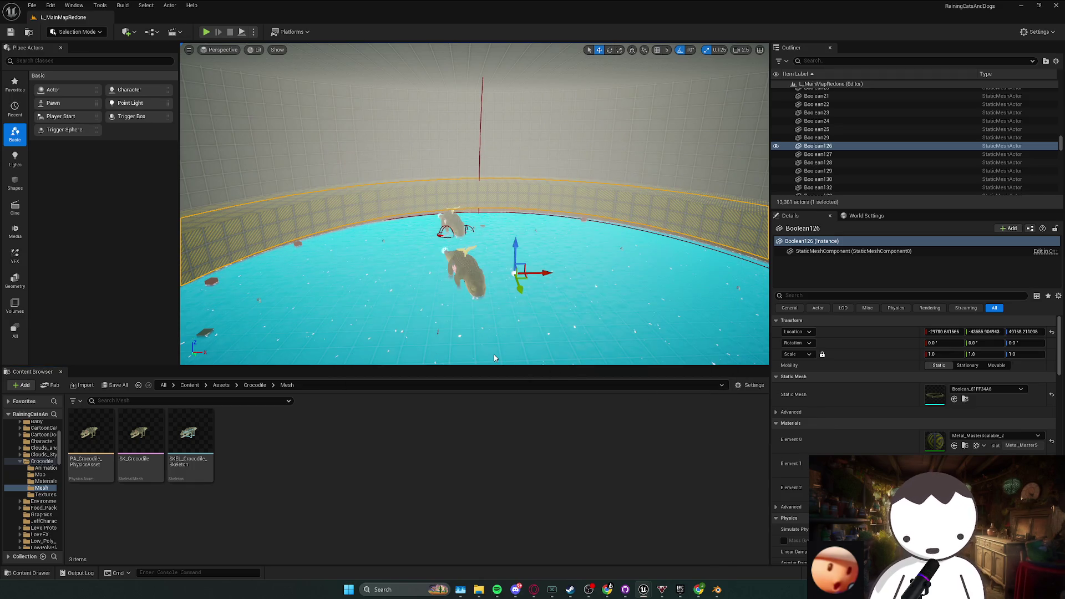
- Locate the imported cowboyhat_for_export mesh in the Crocodile Mesh folder
scroll(474, 205, "down", 2)
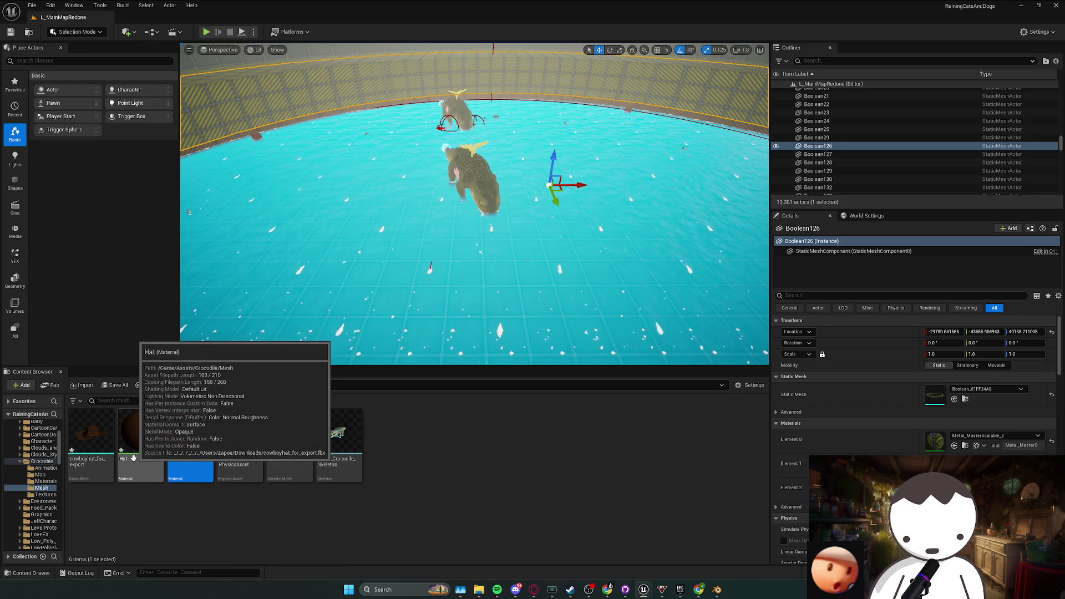
left_click(99, 465)
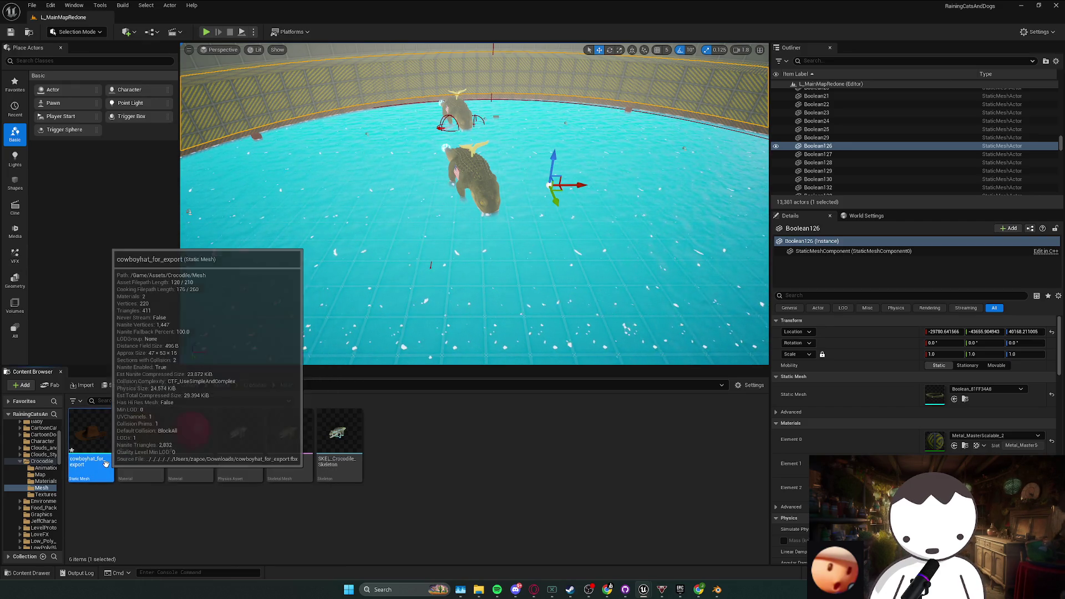
left_click(963, 400)
left_click(139, 385)
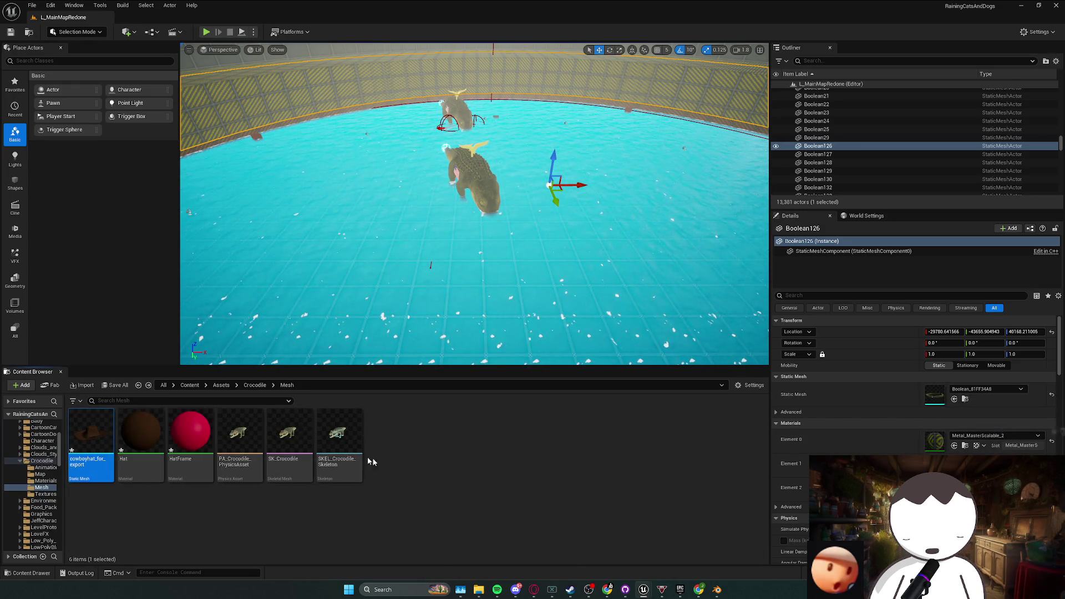
- Open the hat mesh in its editor, then open the Hat material for editing
double_click(103, 451)
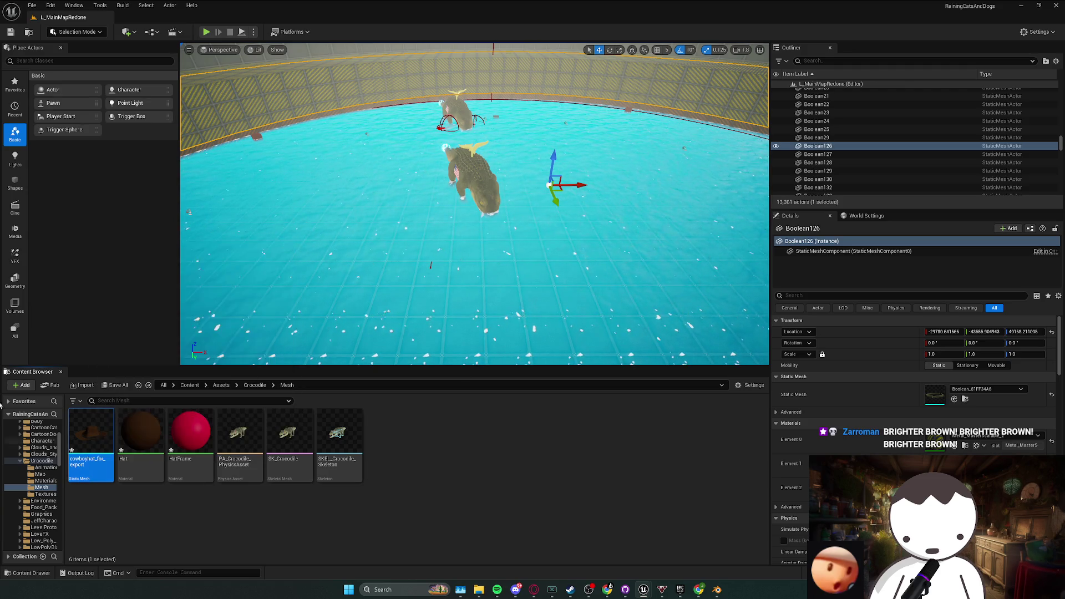
left_click_drag(472, 137, 559, 122)
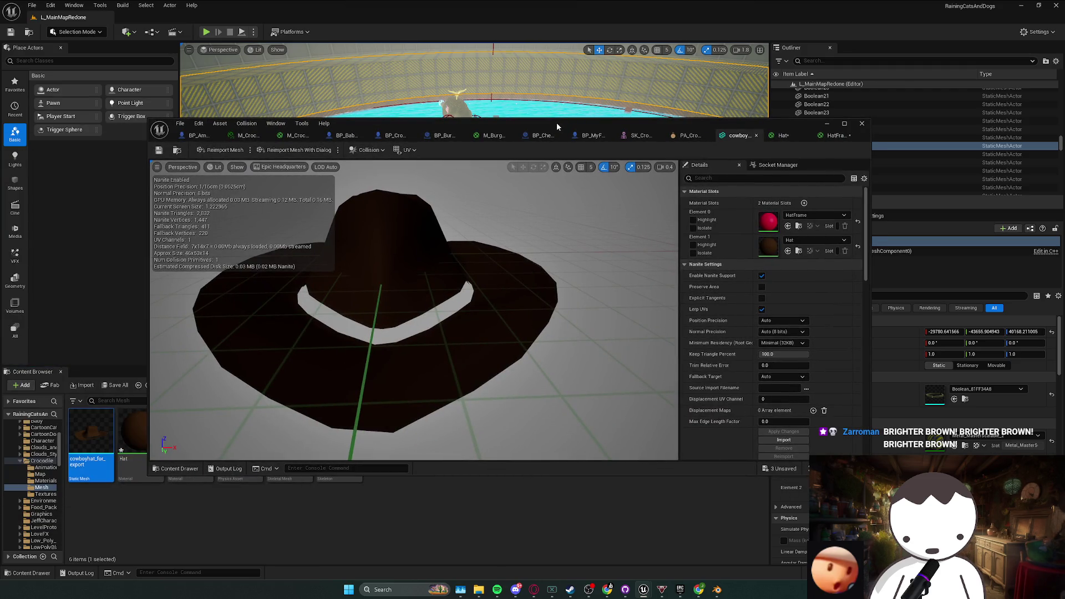
left_click(799, 251)
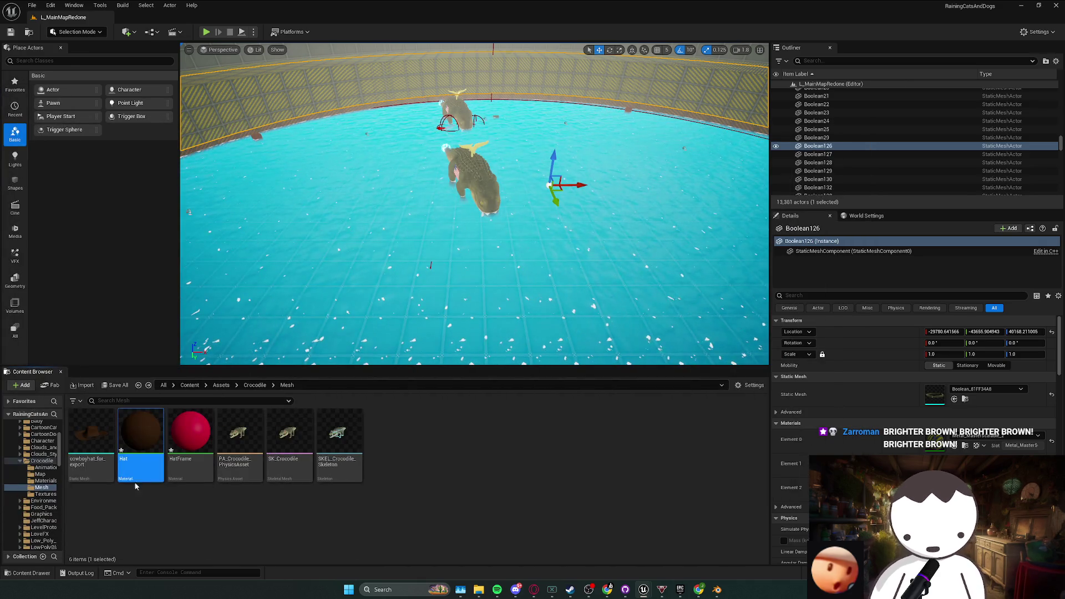
double_click(141, 439)
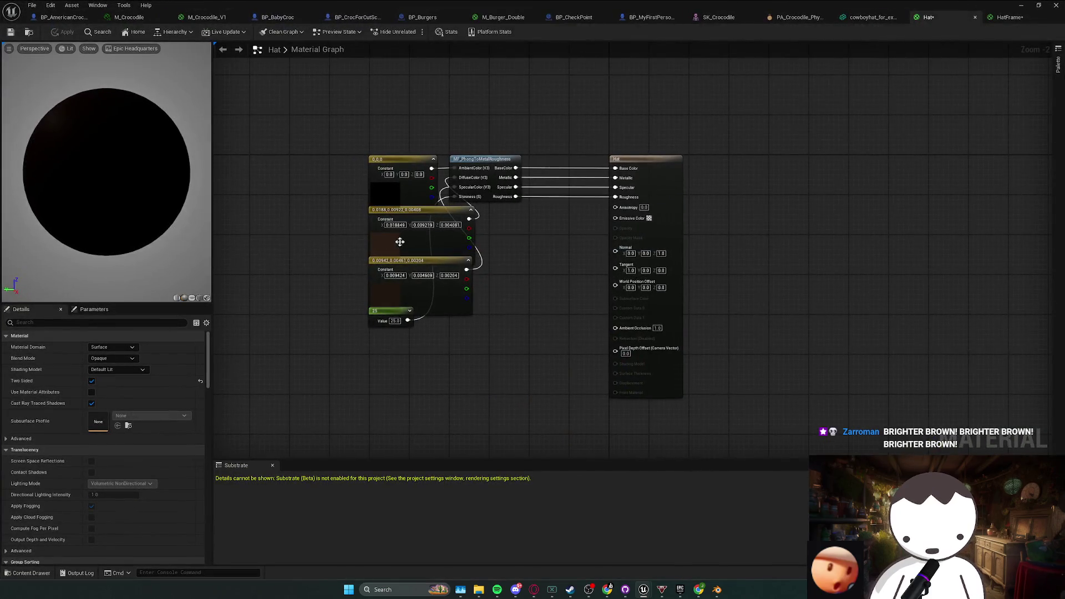
- Lighten the brown Constant3Vector to 0.24, 0.18, 0.0743 and apply the material
left_click(400, 242)
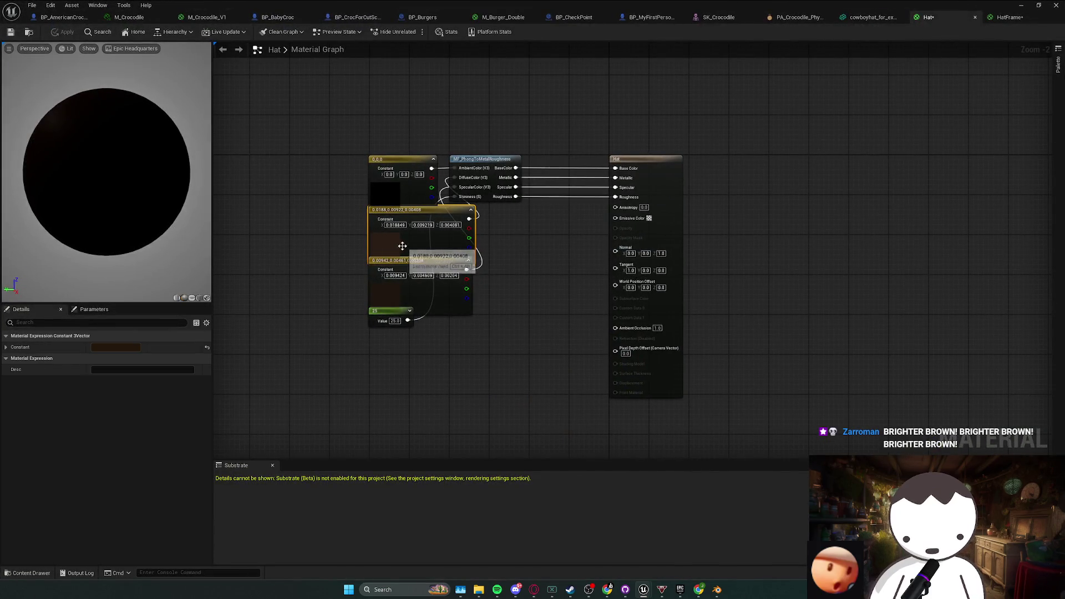
left_click(128, 347)
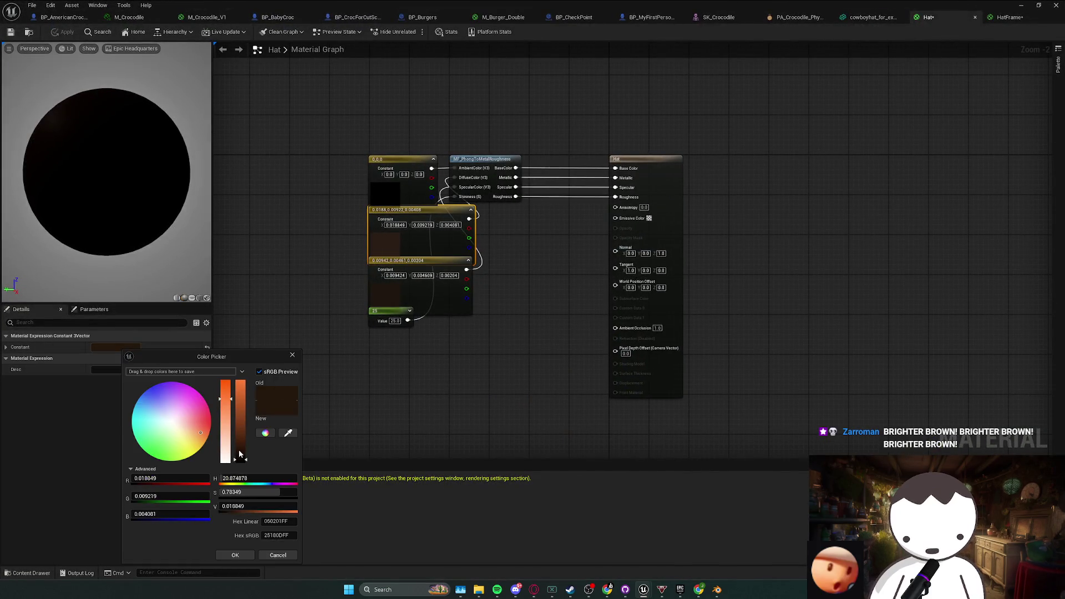
left_click_drag(196, 453, 238, 442)
left_click(238, 554)
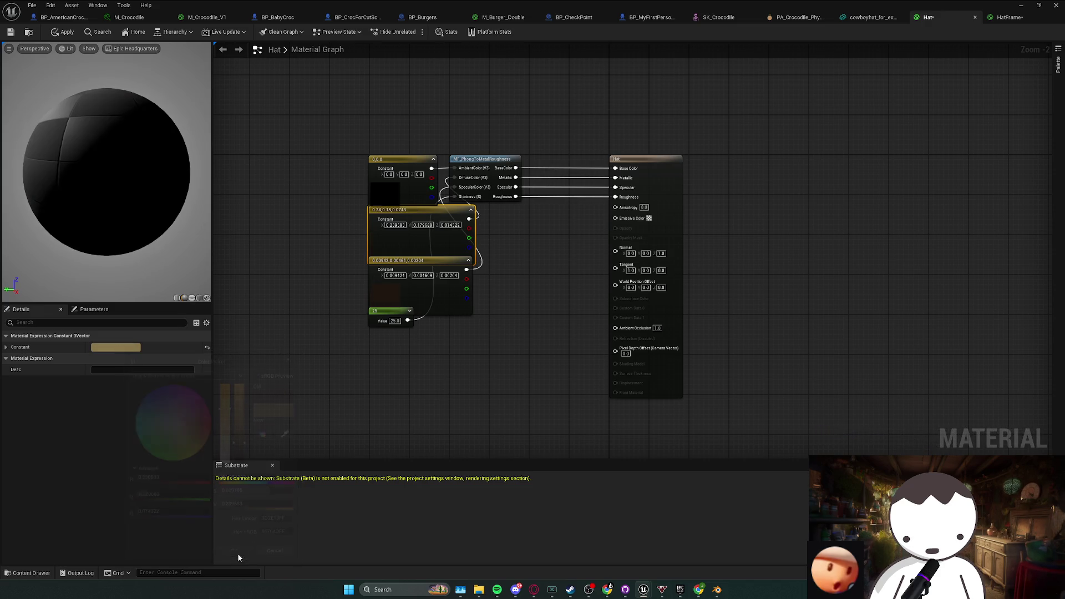
left_click(63, 33)
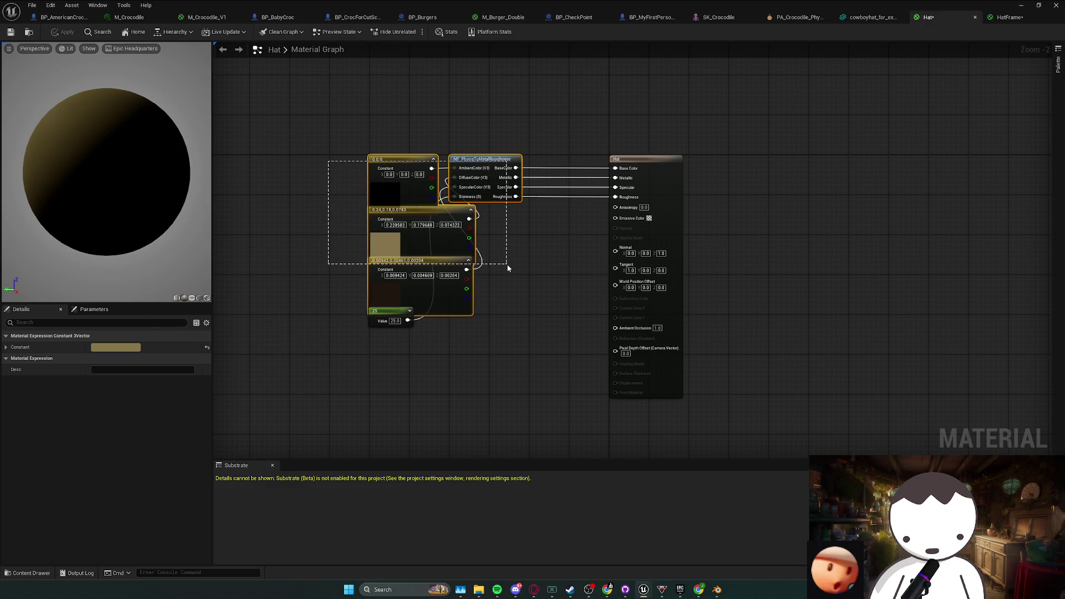
- Delete the constant and Phong-conversion nodes, leaving only the Hat output node
left_click_drag(507, 267, 500, 268)
key("Delete")
left_click(410, 309)
key("Delete")
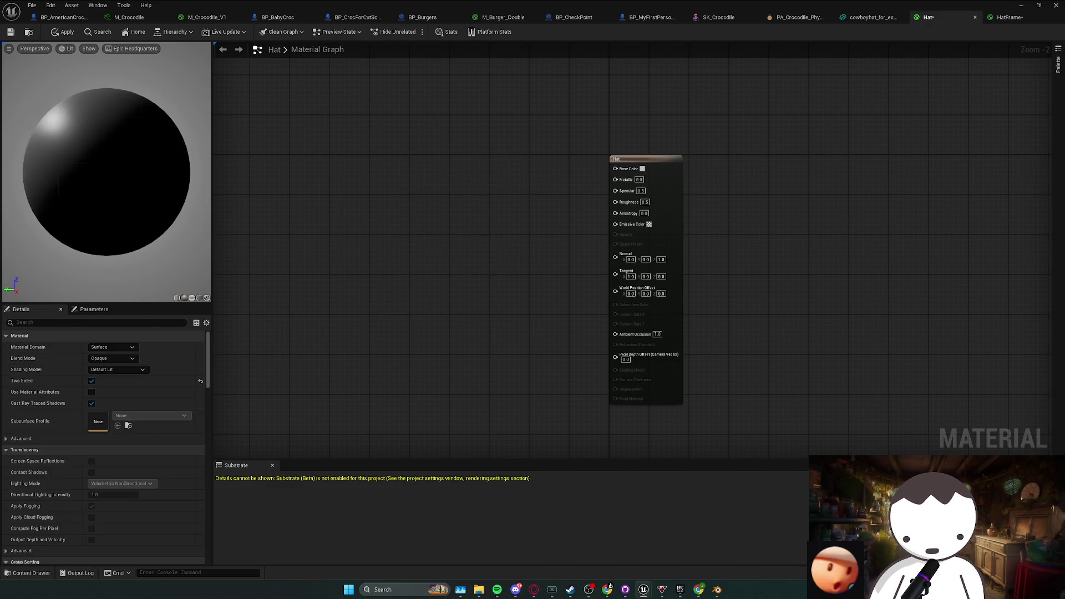
- Add a Constant3Vector wired into Base Color and set Specular to 0
right_click(409, 200)
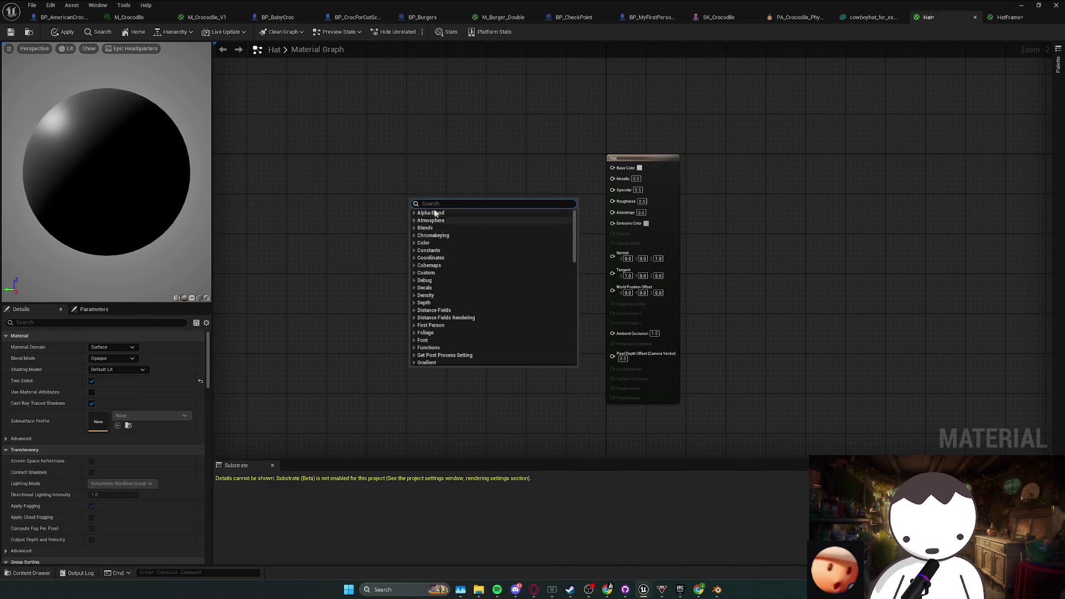
left_click(382, 179)
left_click(411, 181)
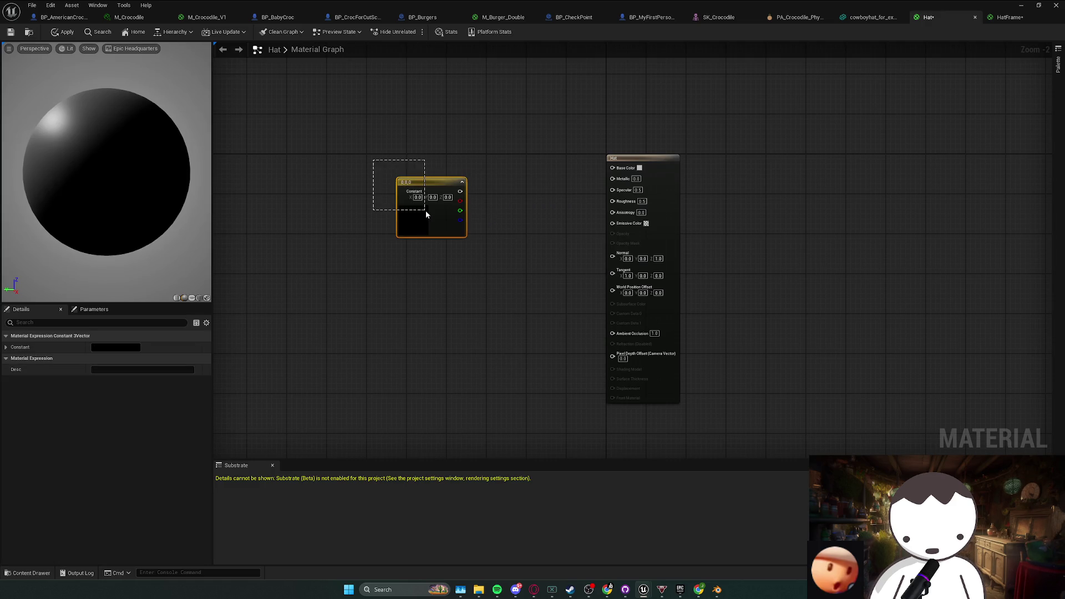
left_click_drag(424, 186, 434, 177)
left_click_drag(521, 186, 613, 167)
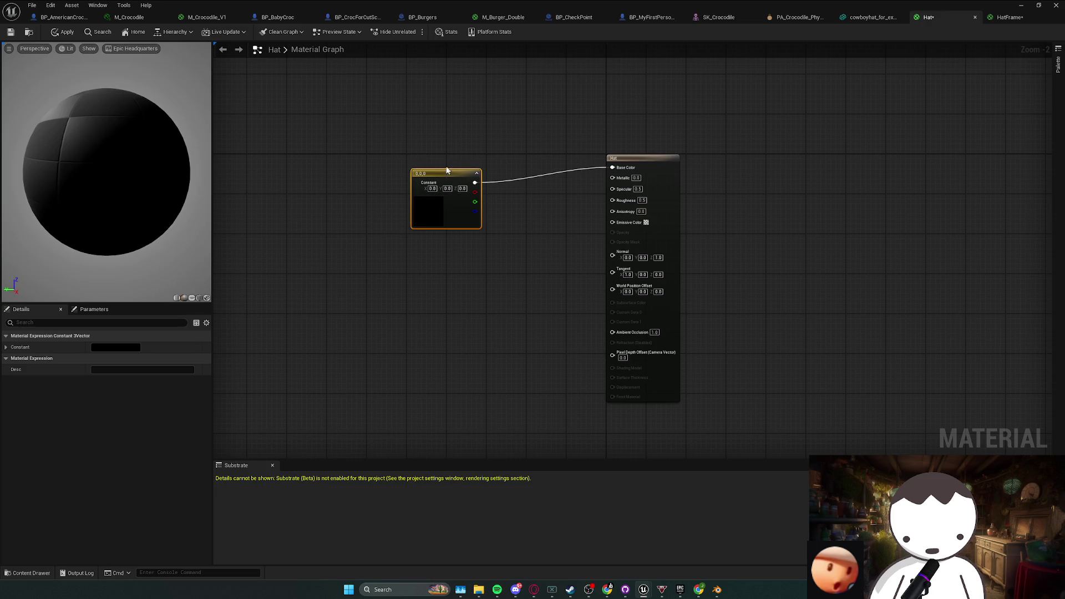
left_click_drag(447, 170, 457, 160)
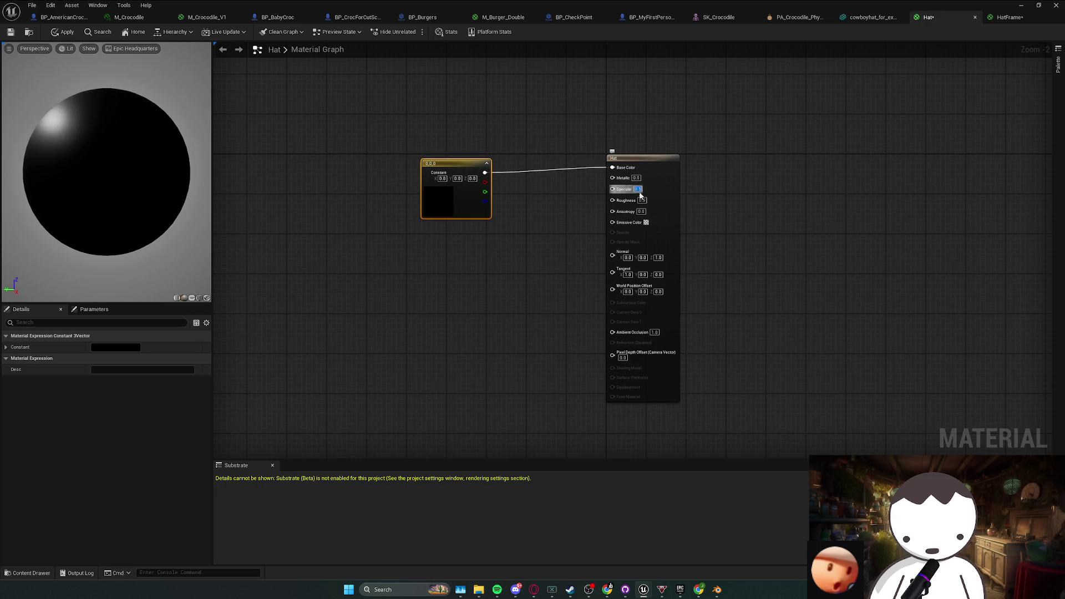
type("0")
key("Tab")
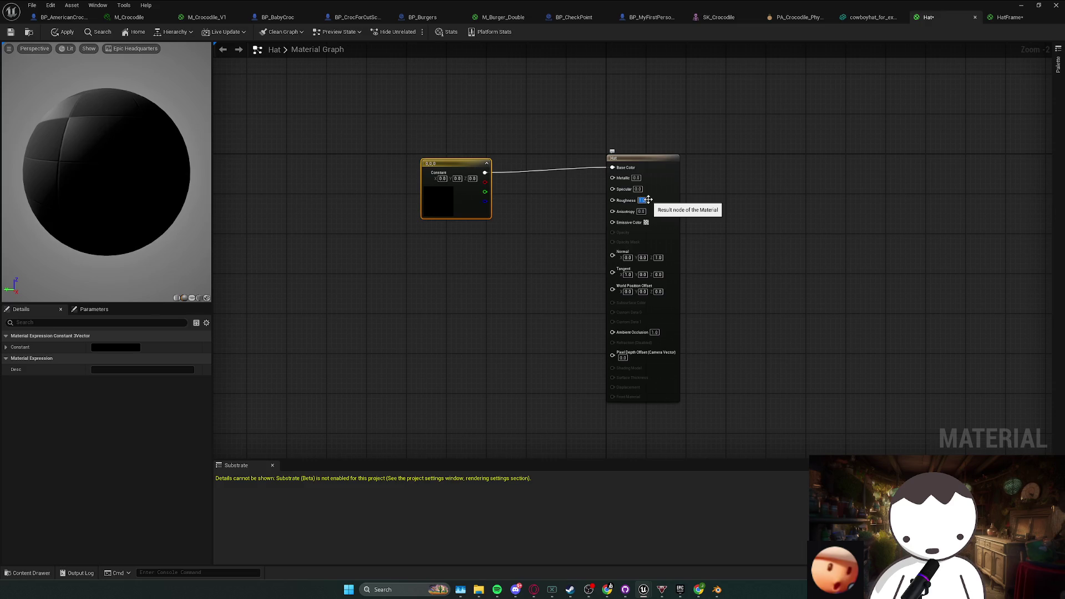
- Give the constant a brownish-orange colour and apply the material changes
left_click(117, 348)
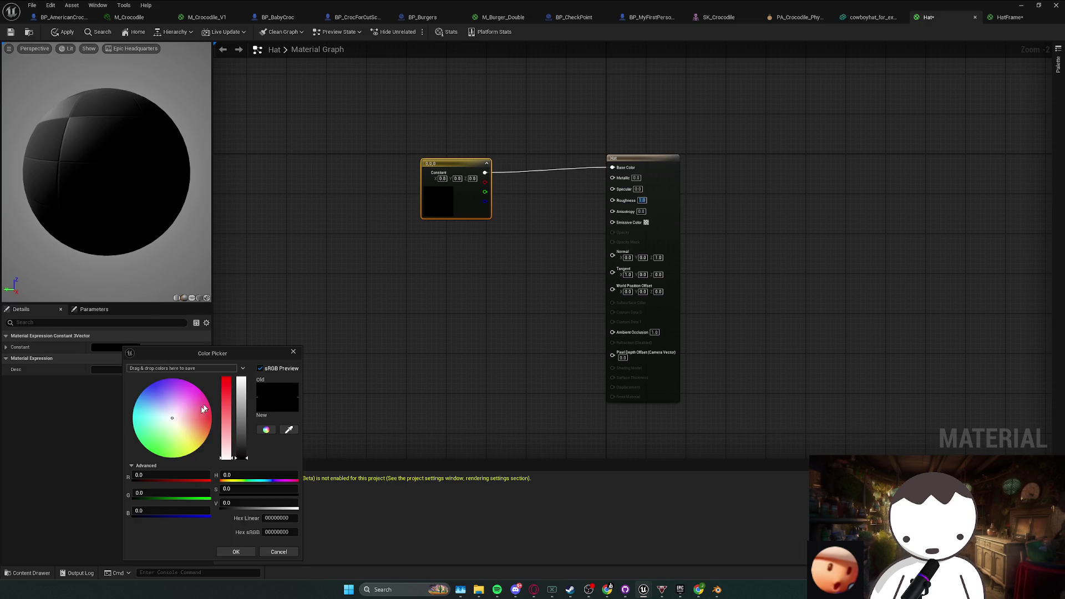
left_click(195, 444)
mouse_move(196, 445)
left_mouse_down()
mouse_move(241, 433)
mouse_move(240, 446)
left_mouse_up()
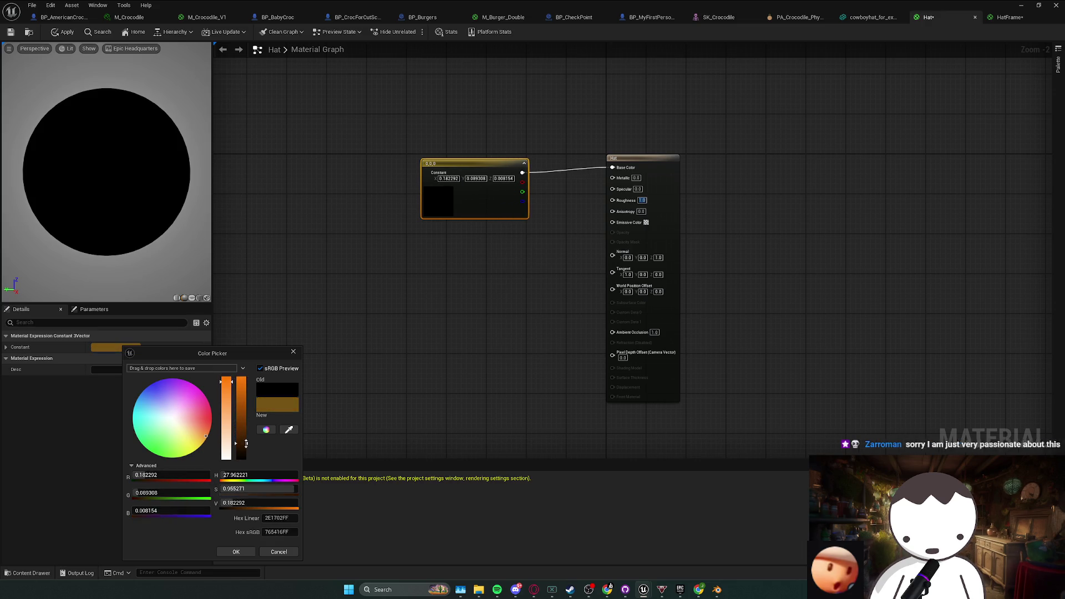
left_click(237, 551)
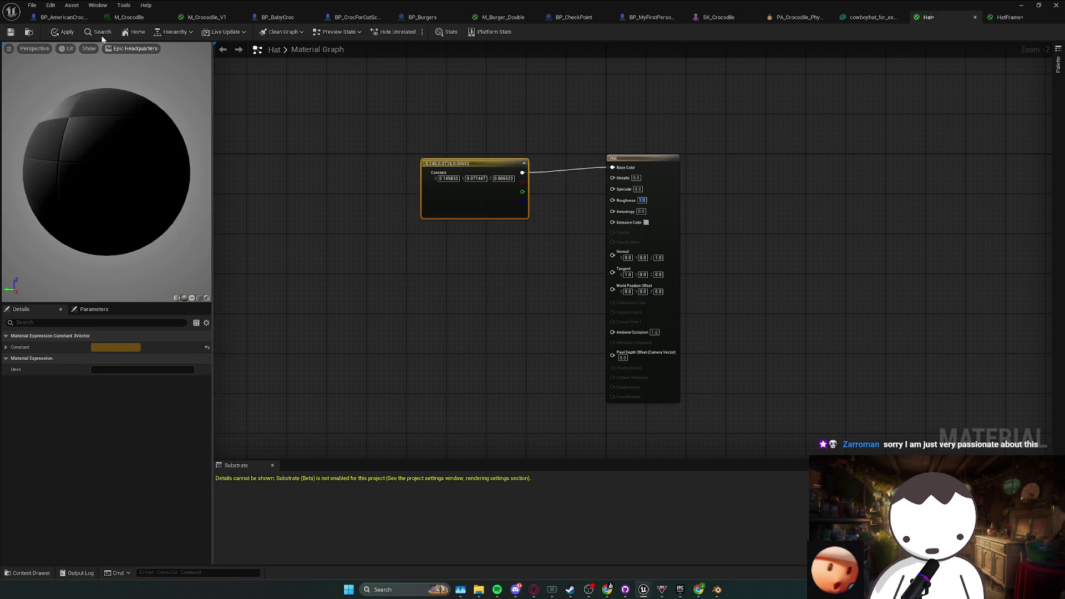
key("ctrl+s")
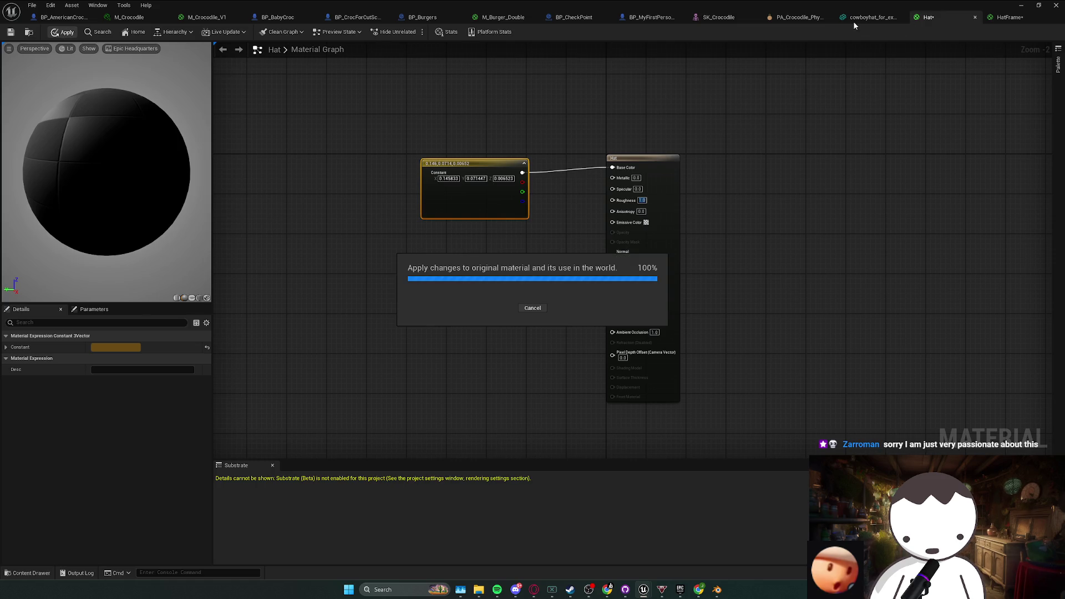
- Place cowboyhat_for_export in the water beside the crocodile and scale it up to 3.62
left_click(854, 19)
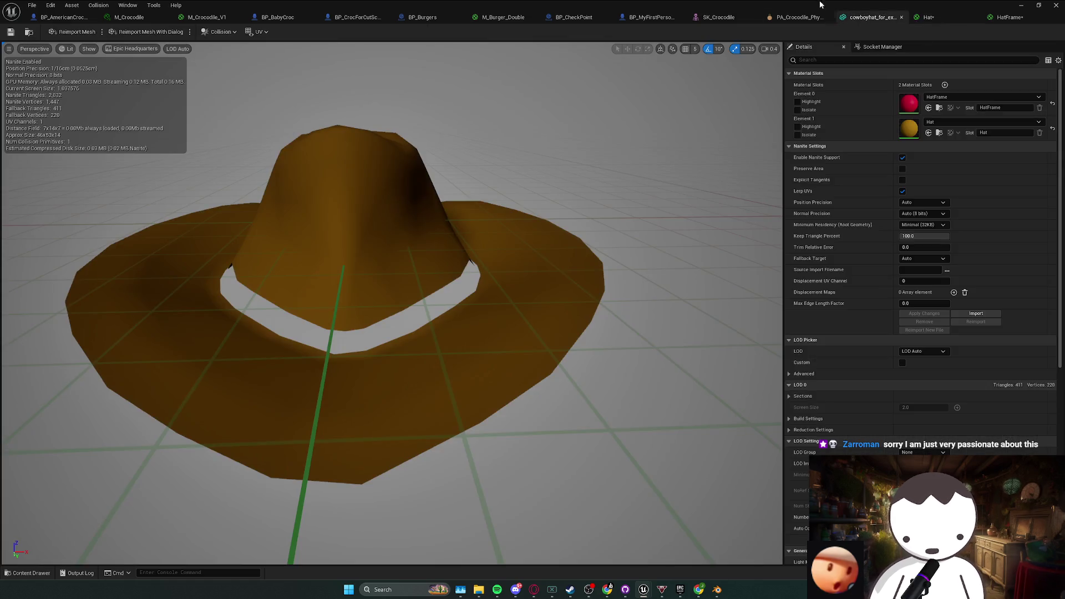
mouse_move(91, 439)
left_mouse_down()
mouse_move(222, 355)
mouse_move(430, 260)
left_mouse_up()
key("f")
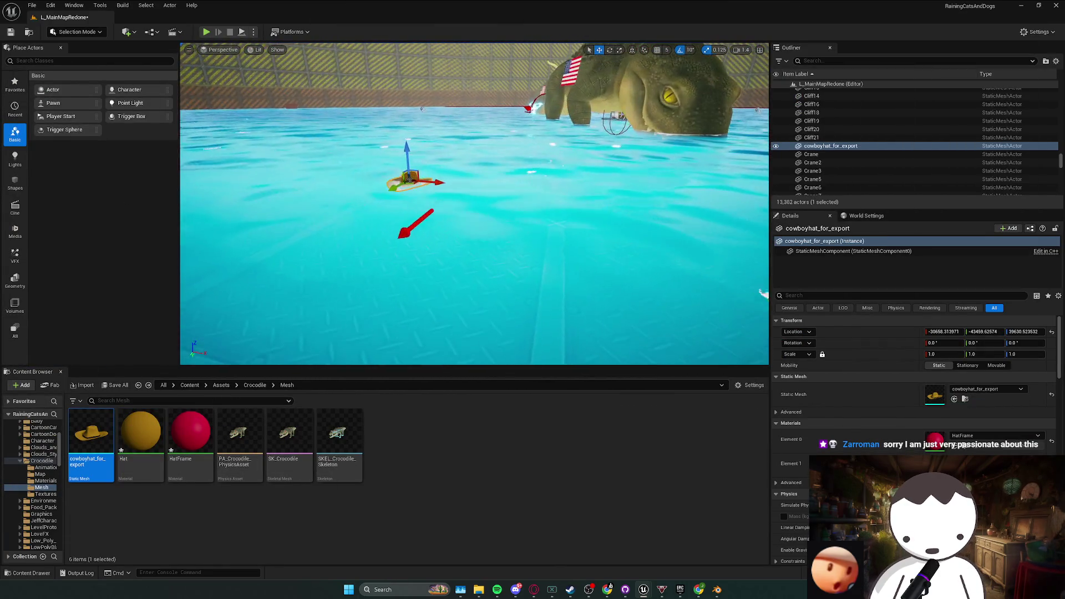
left_click_drag(943, 354, 1026, 354)
scroll(409, 159, "down", 3)
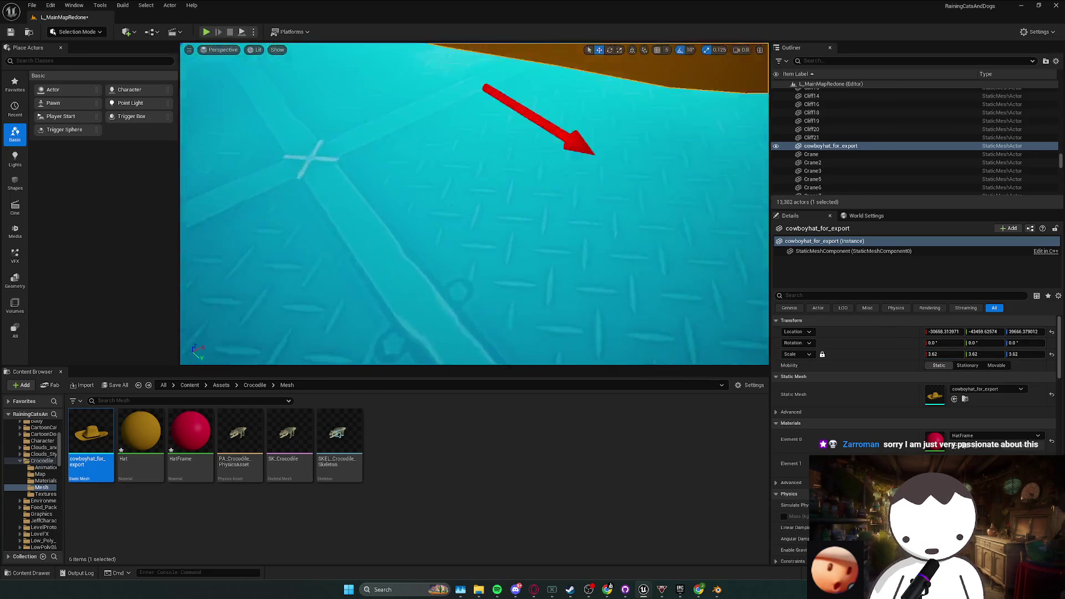
key("f")
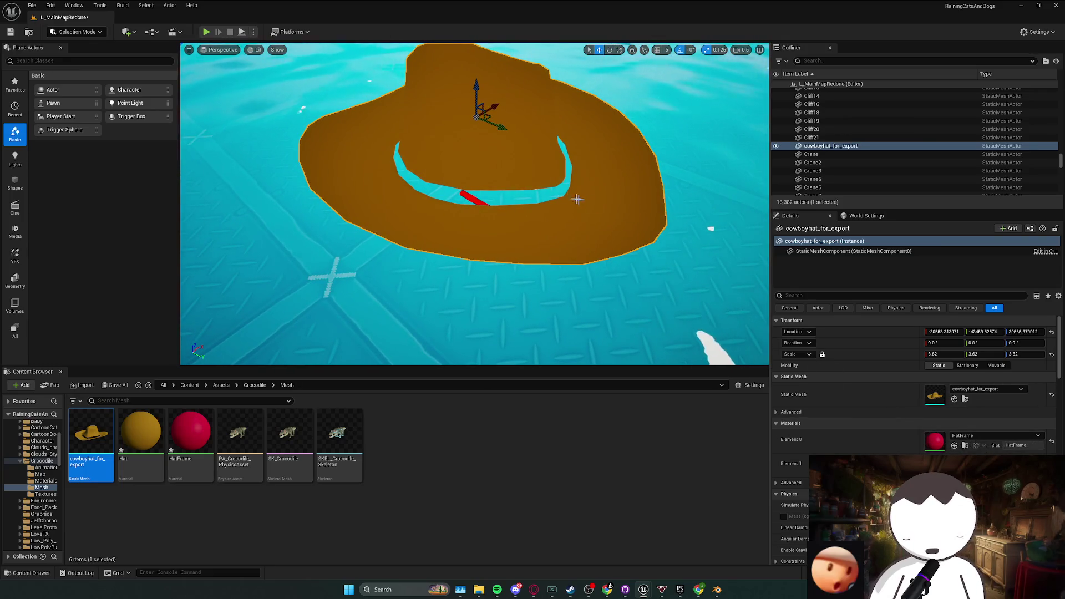
- Select the HatFrame material asset, then go back to the hat in Blender
left_click(191, 438)
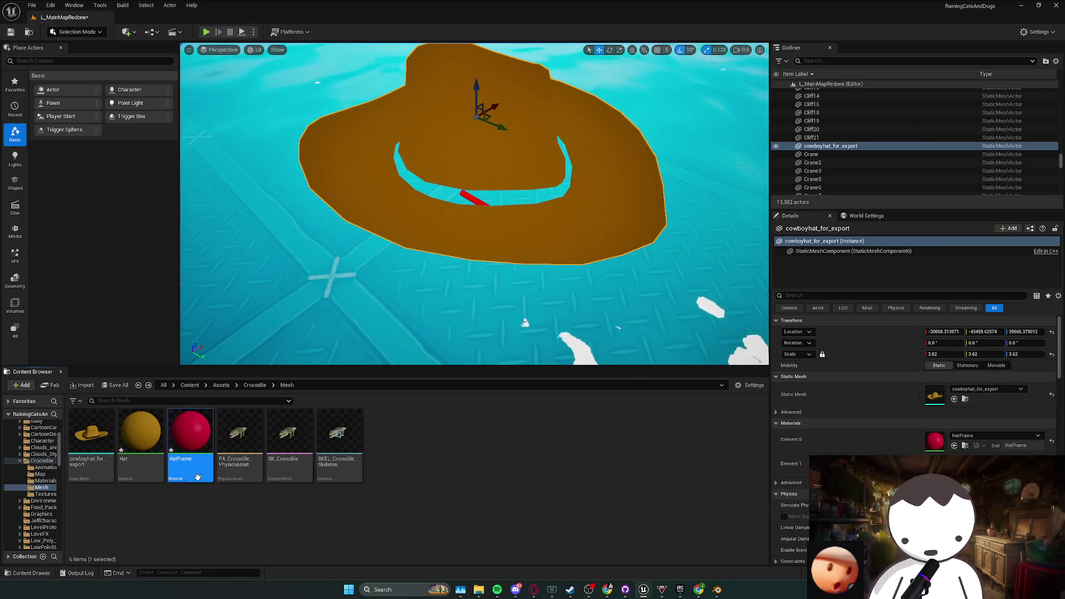
scroll(475, 204, "down", 3)
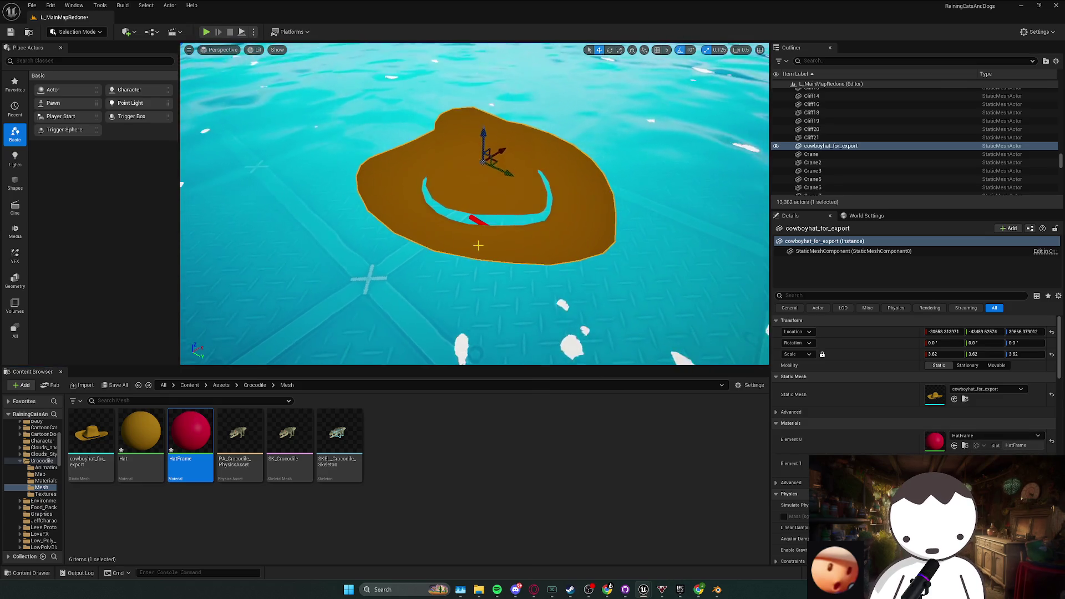
scroll(475, 203, "up", 1)
mouse_move(717, 589)
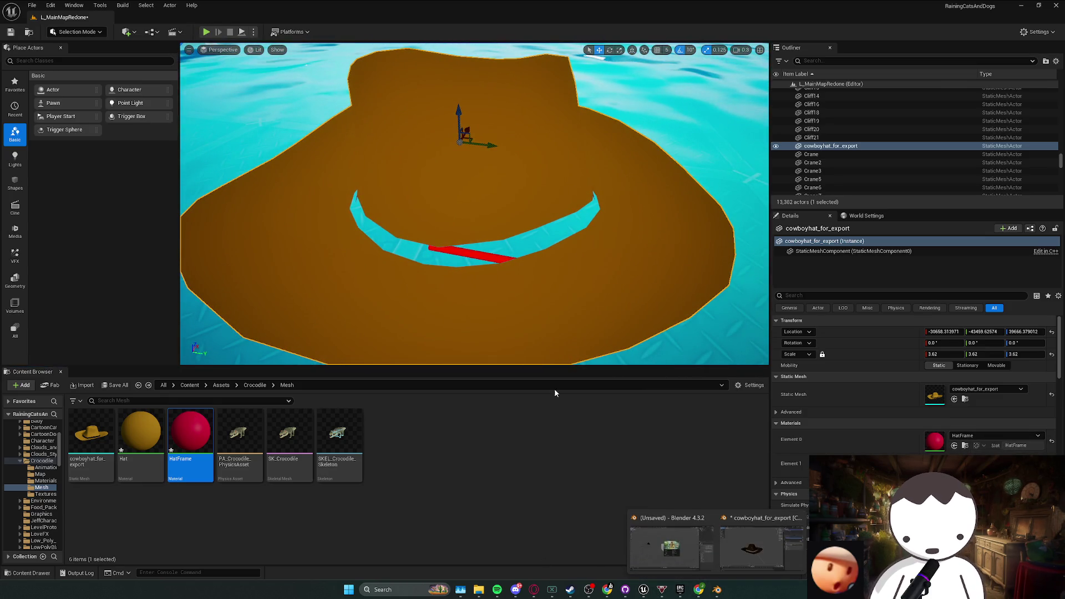
left_click(741, 558)
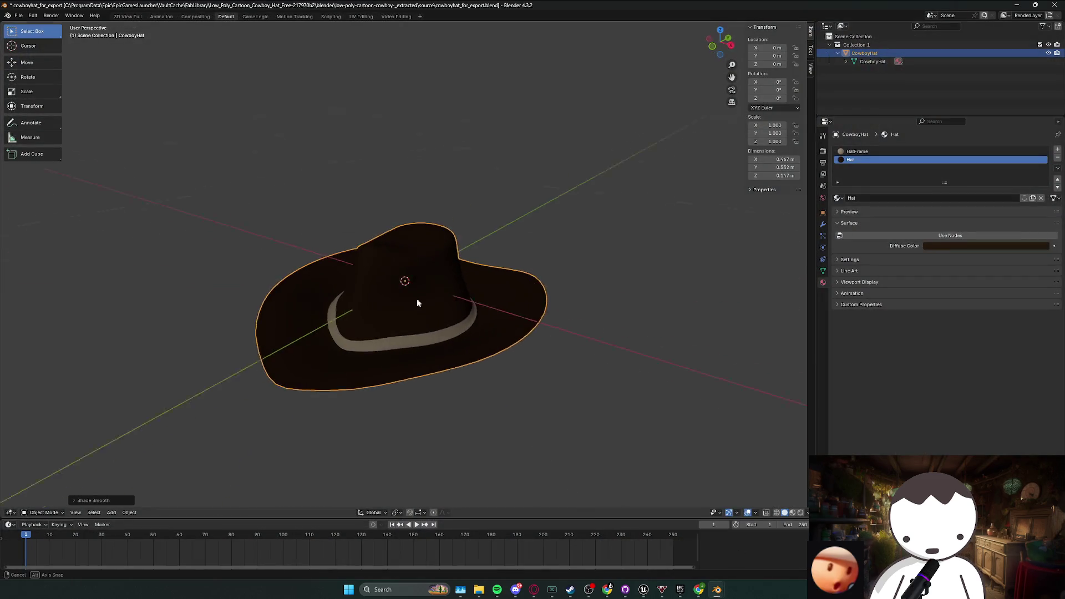
- Enter Edit Mode on the hat and switch the active slot between HatFrame and Hat
key("Tab")
left_click_drag(468, 316, 499, 302)
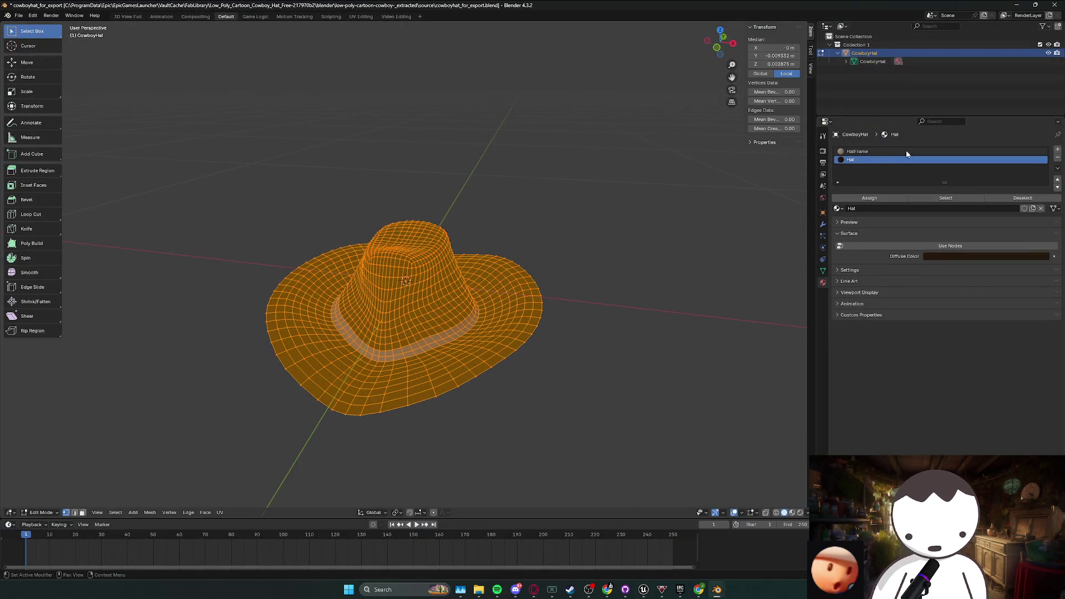
left_click(869, 152)
left_click(853, 159)
left_click(854, 152)
left_click(854, 159)
left_click(855, 151)
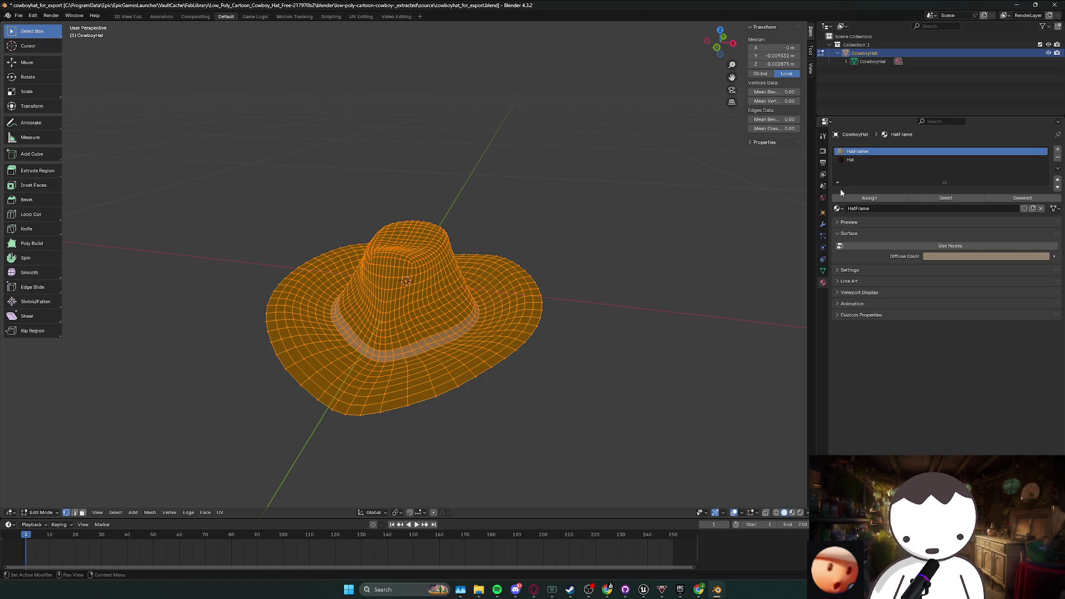
- Reselect the whole hat mesh and test-move a band vertex, cancelling the move
right_click(405, 281)
key("Escape")
left_click_drag(405, 282, 433, 276)
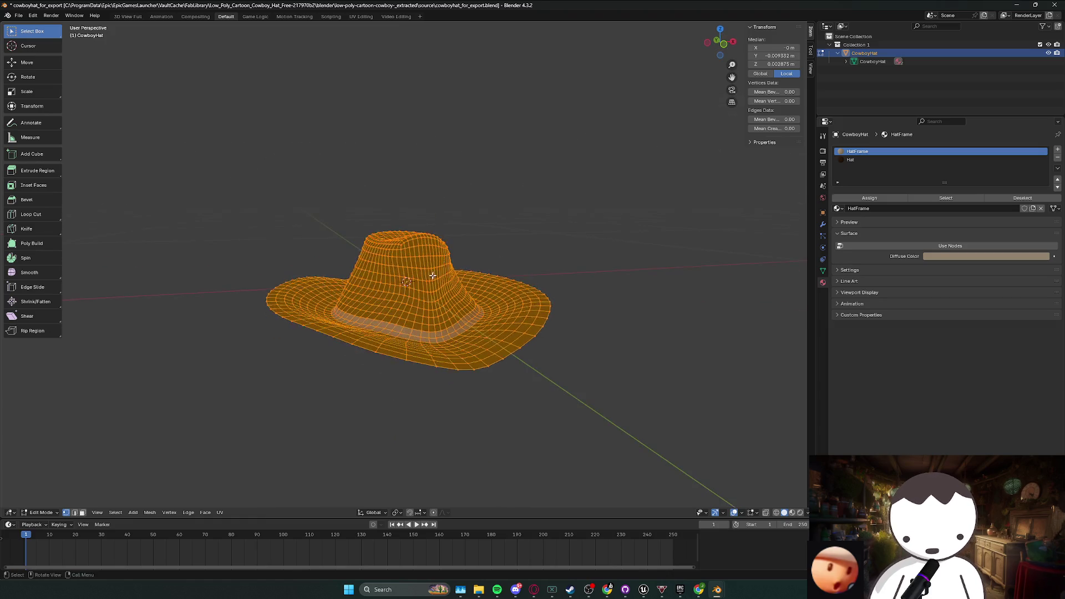
key("alt+a")
key("a")
left_click(404, 341)
key("g")
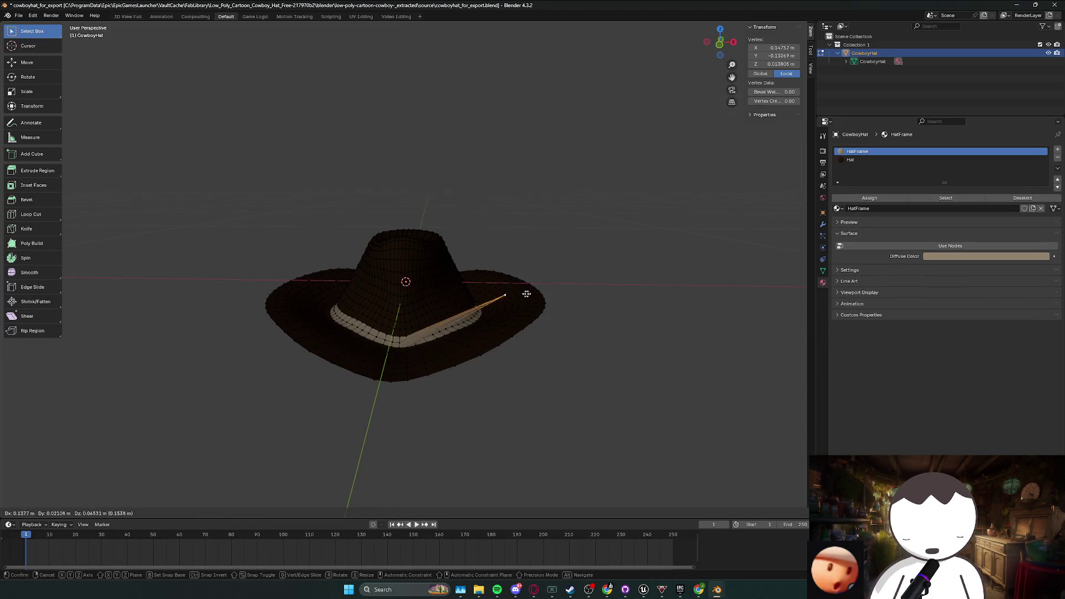
right_click(527, 294)
mouse_move(652, 290)
left_mouse_down()
mouse_move(533, 297)
mouse_move(466, 294)
mouse_move(462, 283)
mouse_move(630, 285)
mouse_move(502, 308)
left_mouse_up()
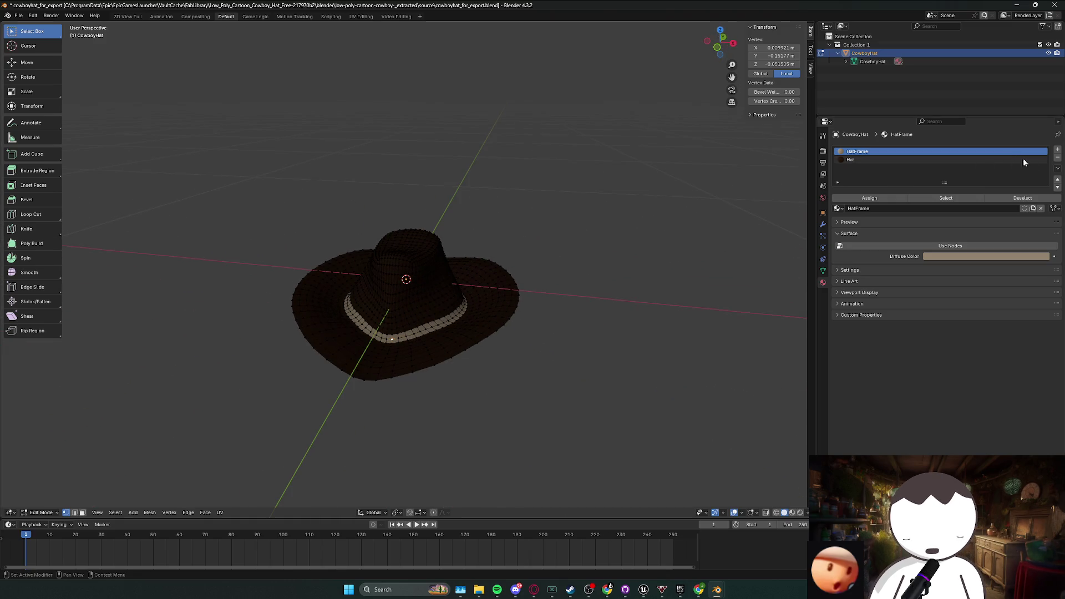
- Try removing the HatFrame slot in Edit Mode, reselecting all and reactivating HatFrame
left_click(1058, 160)
key("Tab")
key("Tab")
key("a")
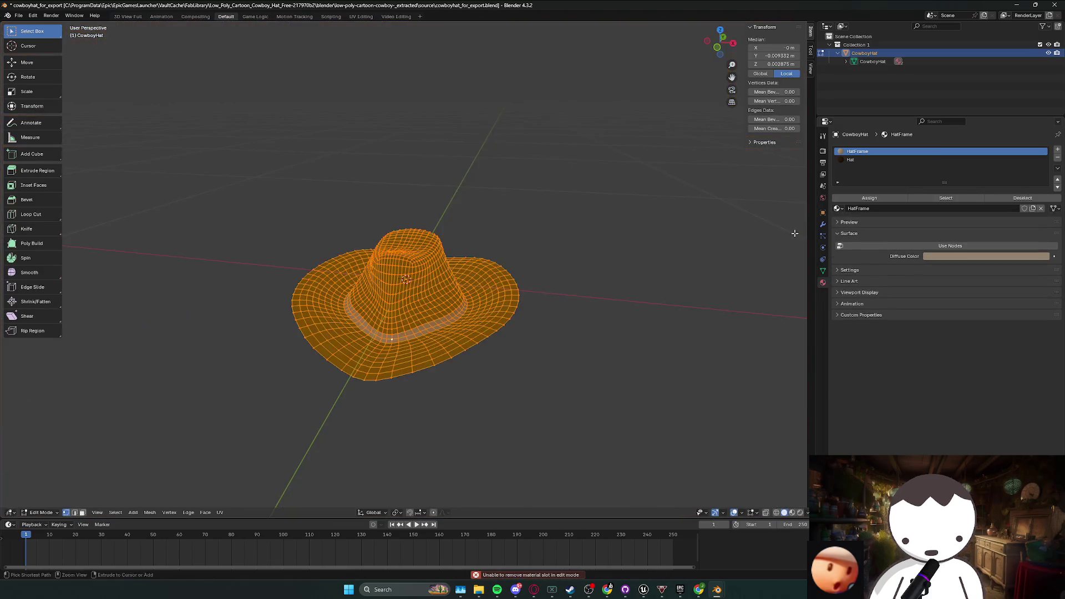
left_click(855, 160)
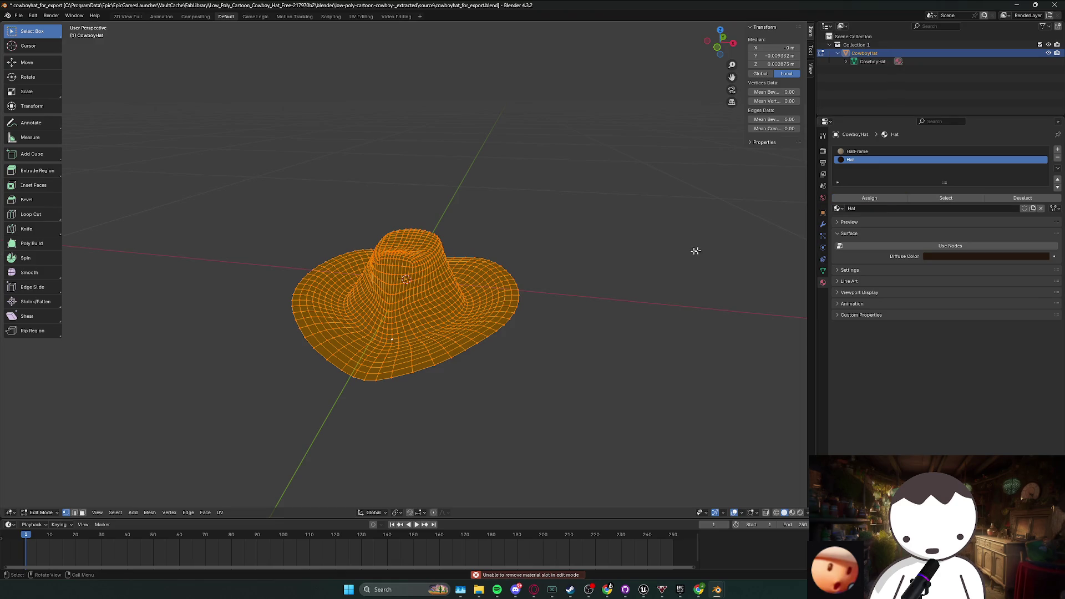
left_click(893, 151)
left_click(1059, 158)
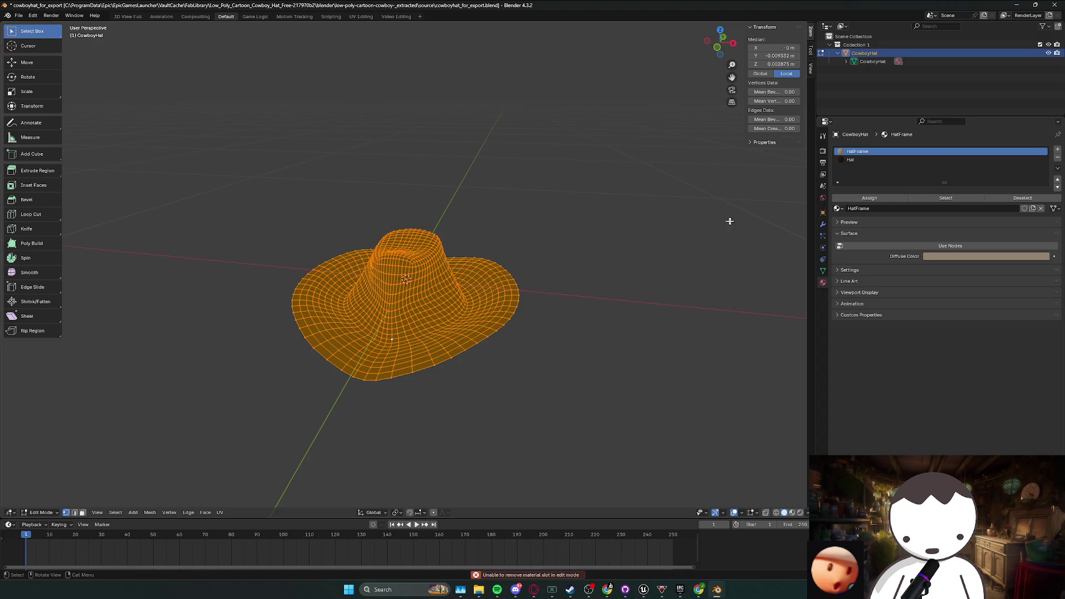
- Remove the HatFrame slot in Object Mode, then undo to restore it
key("Tab")
left_click(1058, 158)
mouse_move(709, 212)
left_mouse_down()
mouse_move(431, 257)
mouse_move(388, 236)
left_mouse_up()
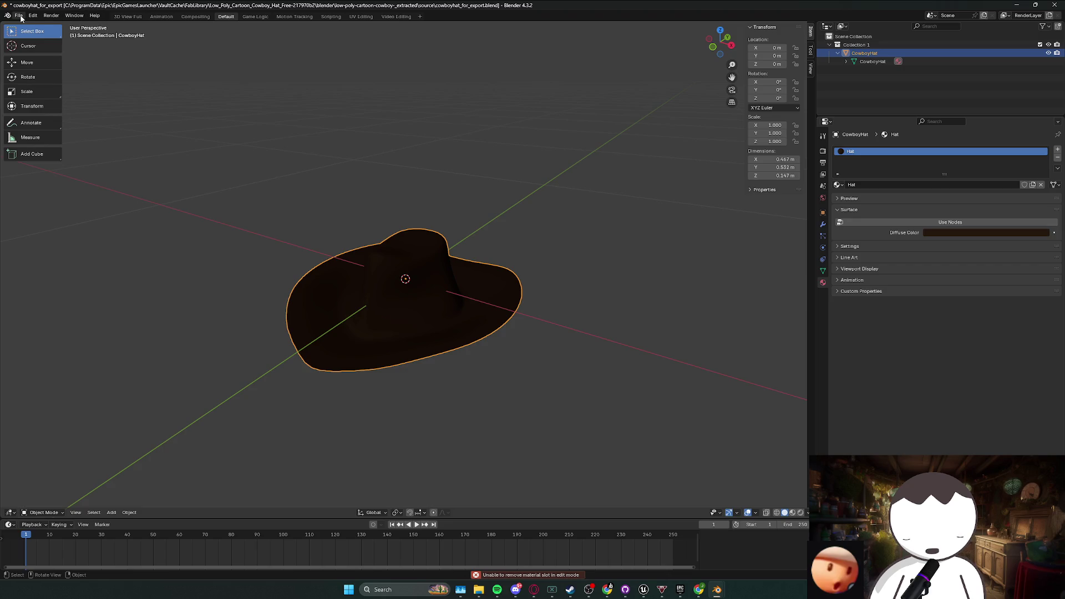
key("ctrl+z")
key("ctrl+z")
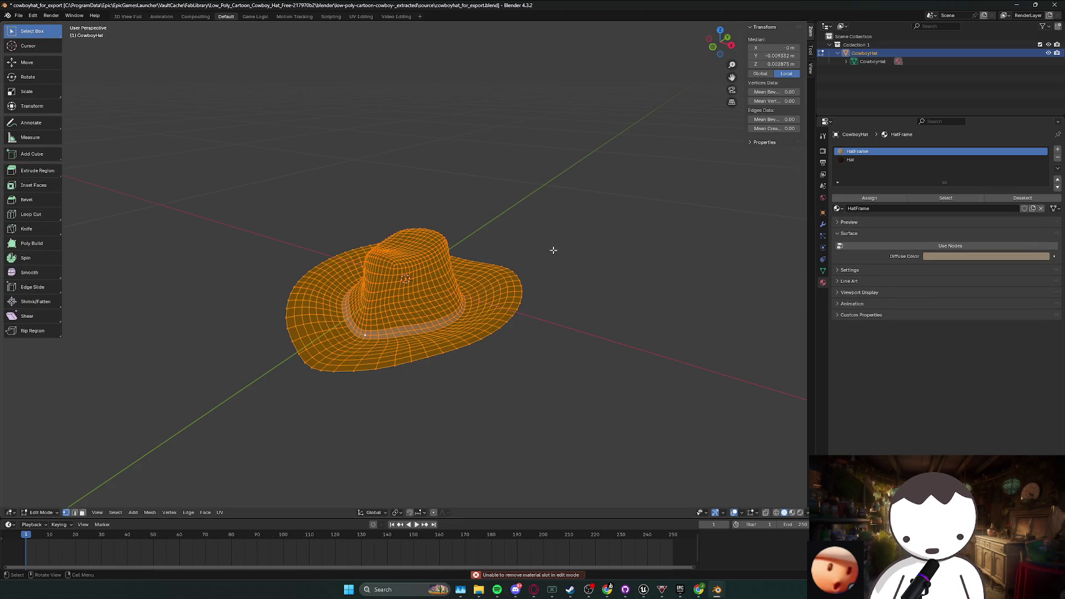
mouse_move(505, 249)
left_mouse_down()
mouse_move(545, 243)
mouse_move(460, 249)
left_mouse_up()
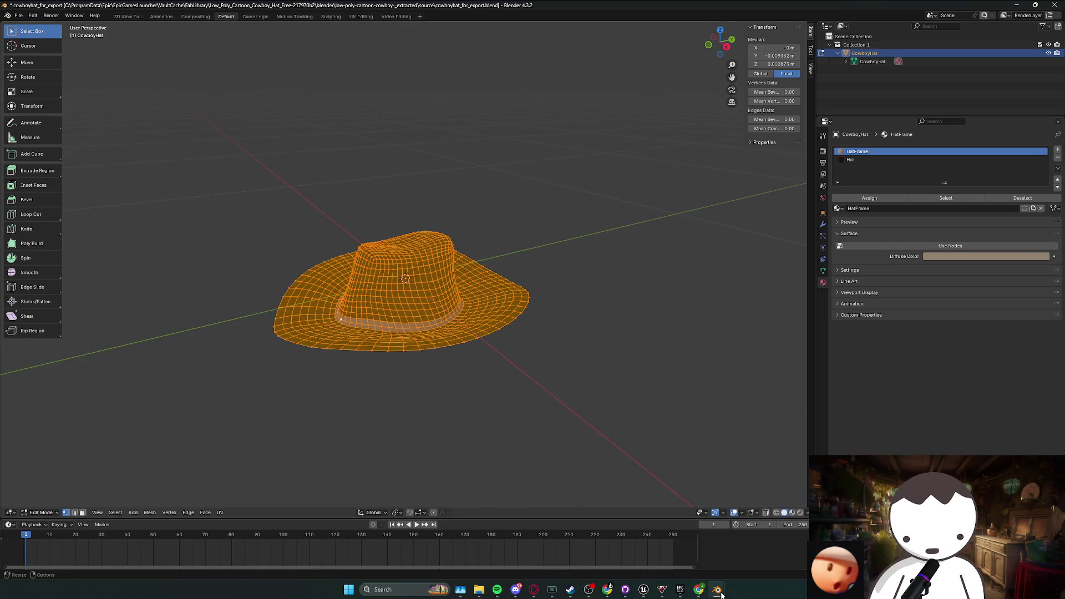
mouse_move(648, 588)
left_click(676, 549)
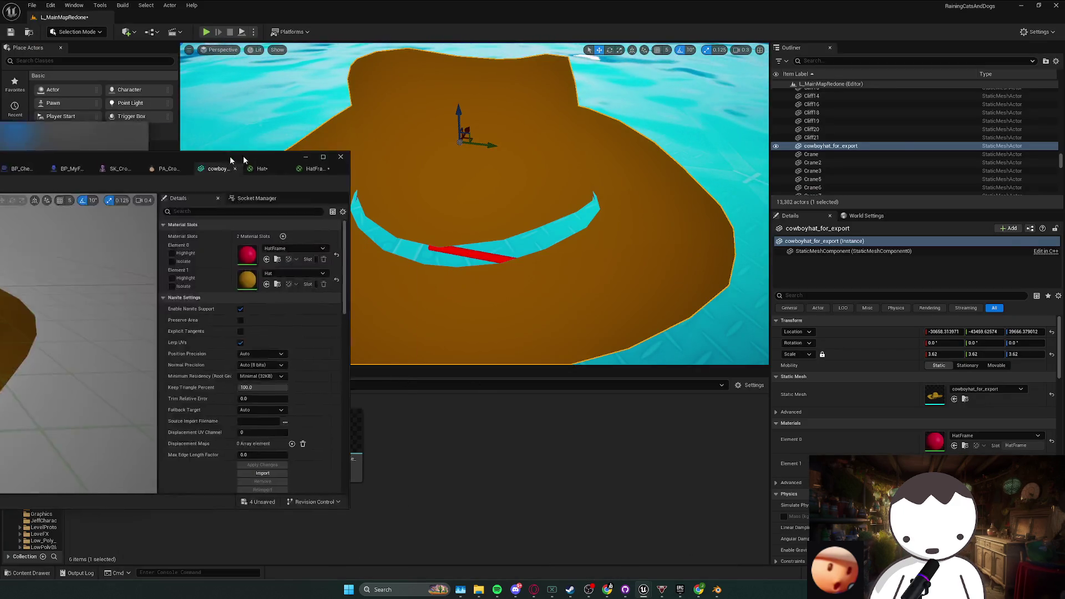
- Close the floating mesh editor and return to the level with the floating hat
left_click_drag(243, 160, 811, 32)
left_click(810, 32)
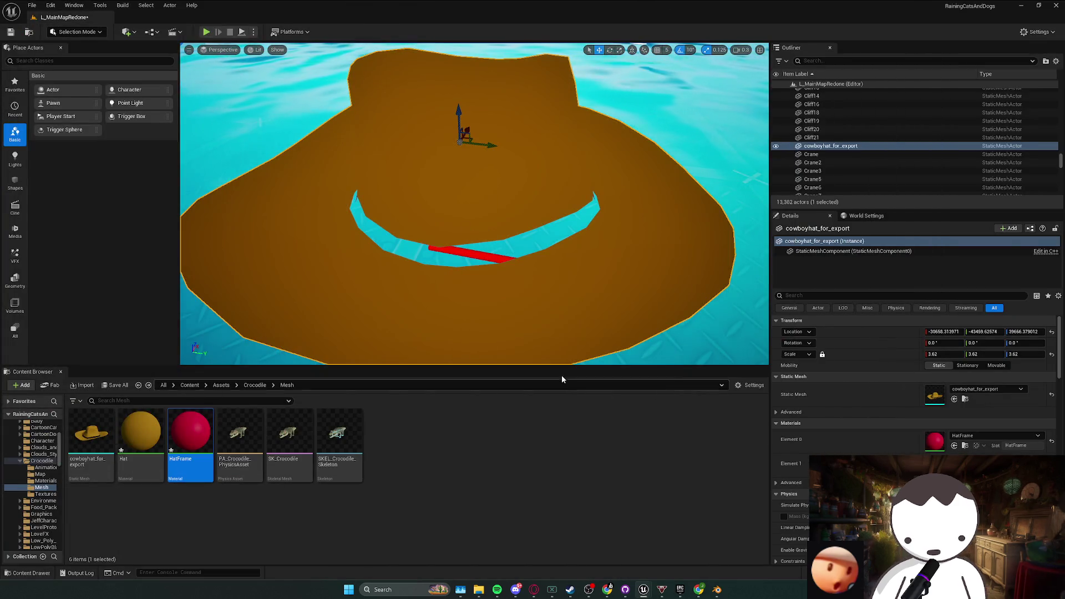
key("alt+Tab")
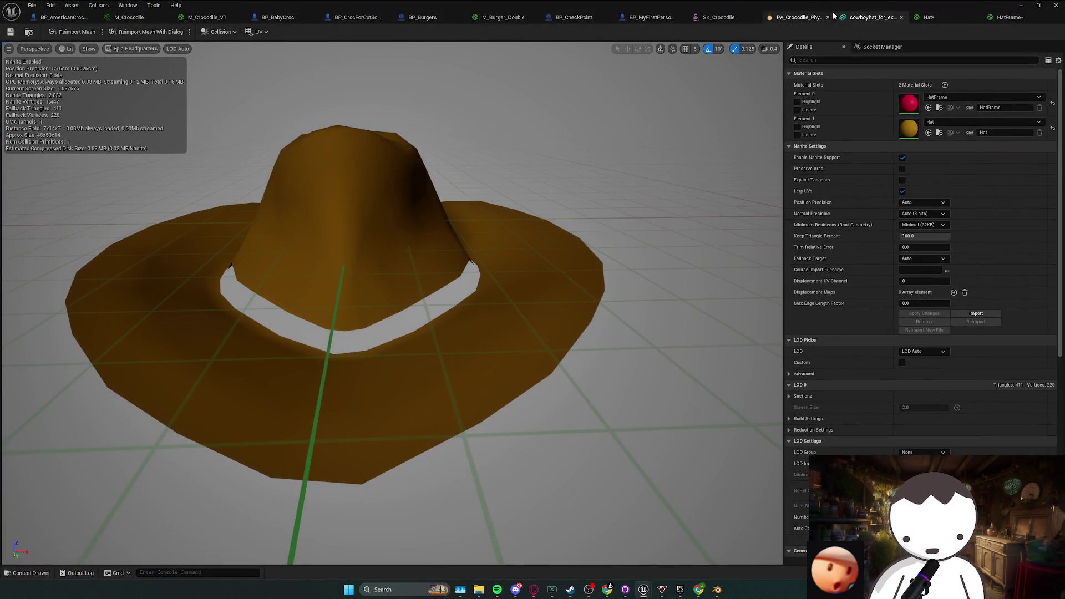
key("alt+Tab")
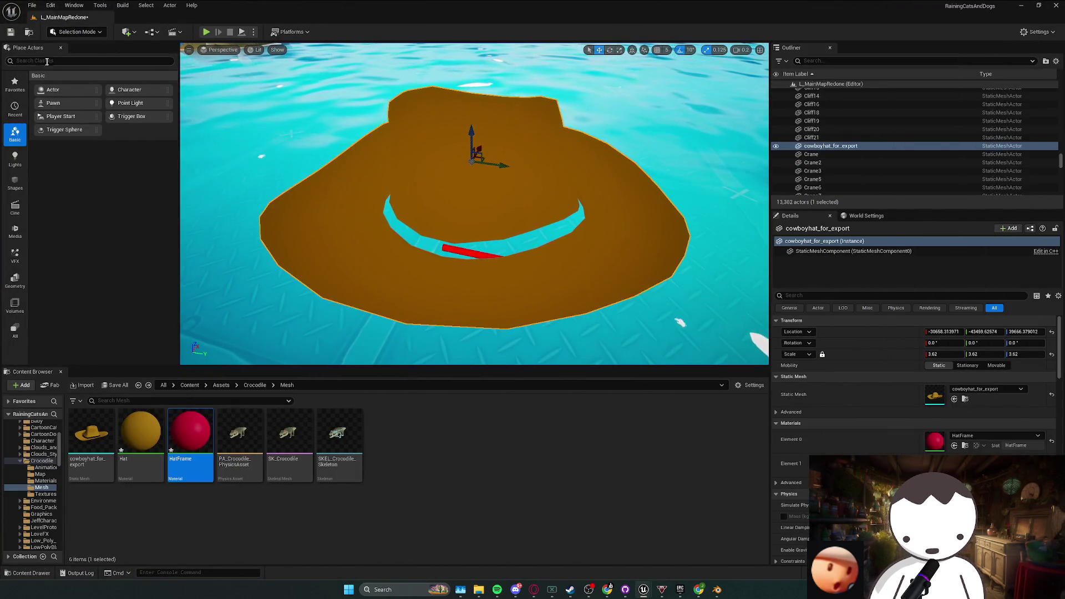
scroll(542, 186, "down", 5)
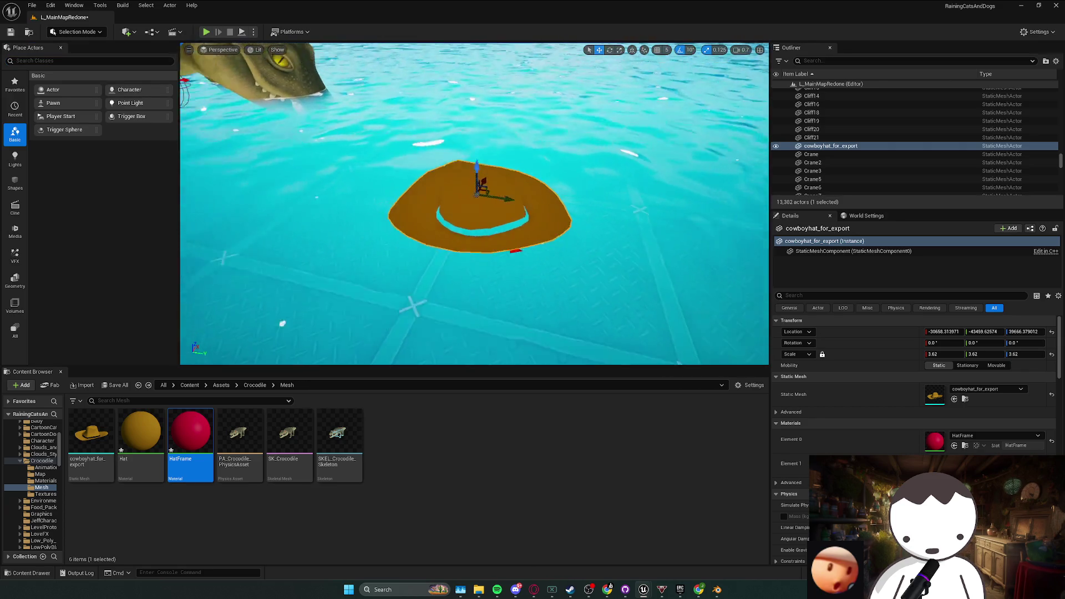
scroll(477, 205, "up", 2)
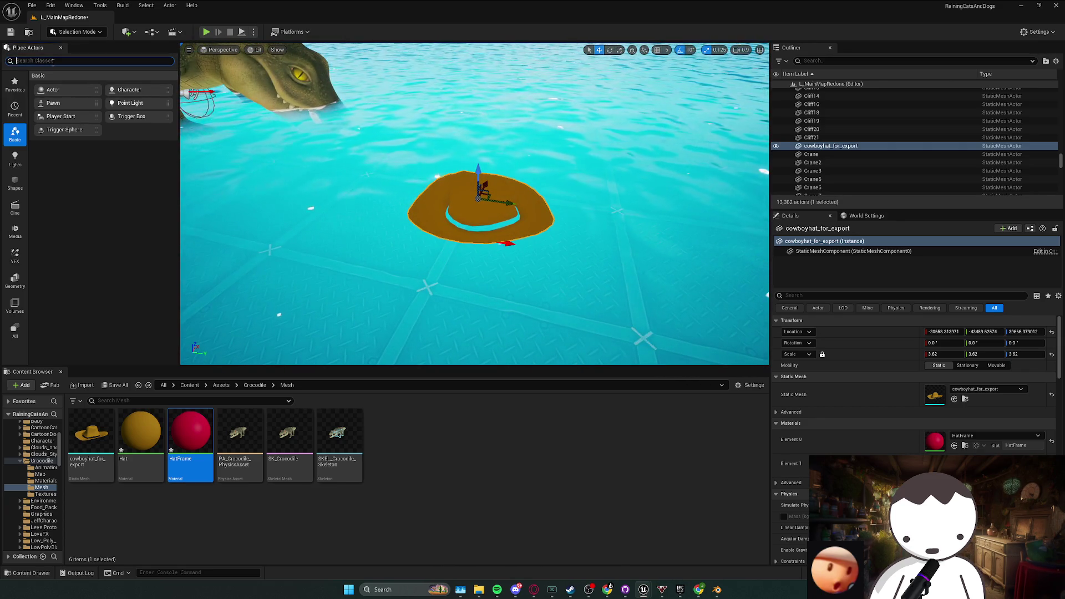
- Search the Content Browser for 'bool' and place a Boolean ring near the hat at scale 1.75
left_click(189, 385)
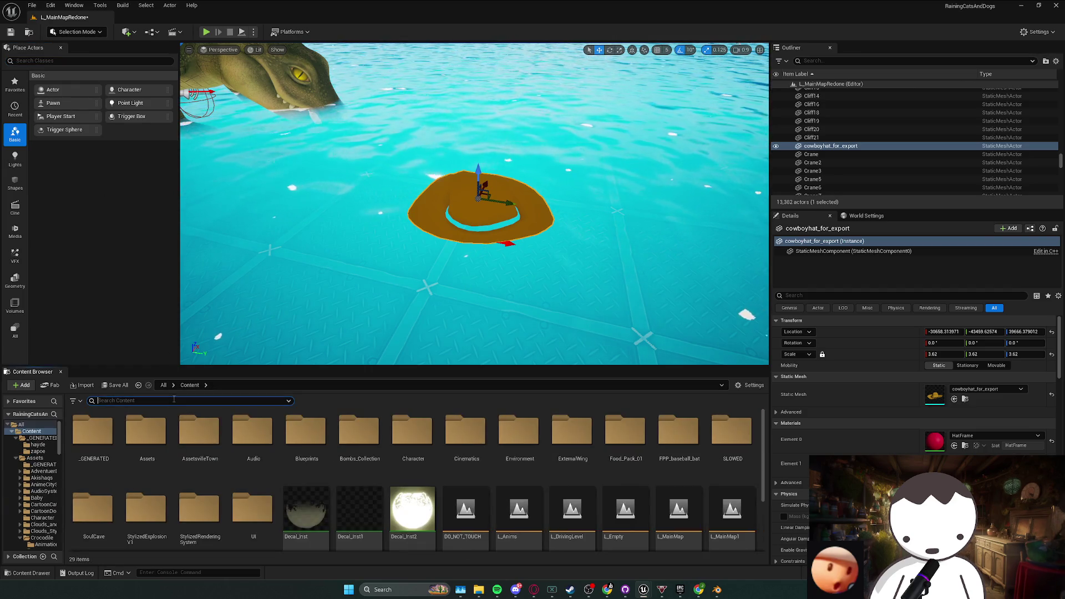
type("bool")
left_click_drag(92, 438, 463, 237)
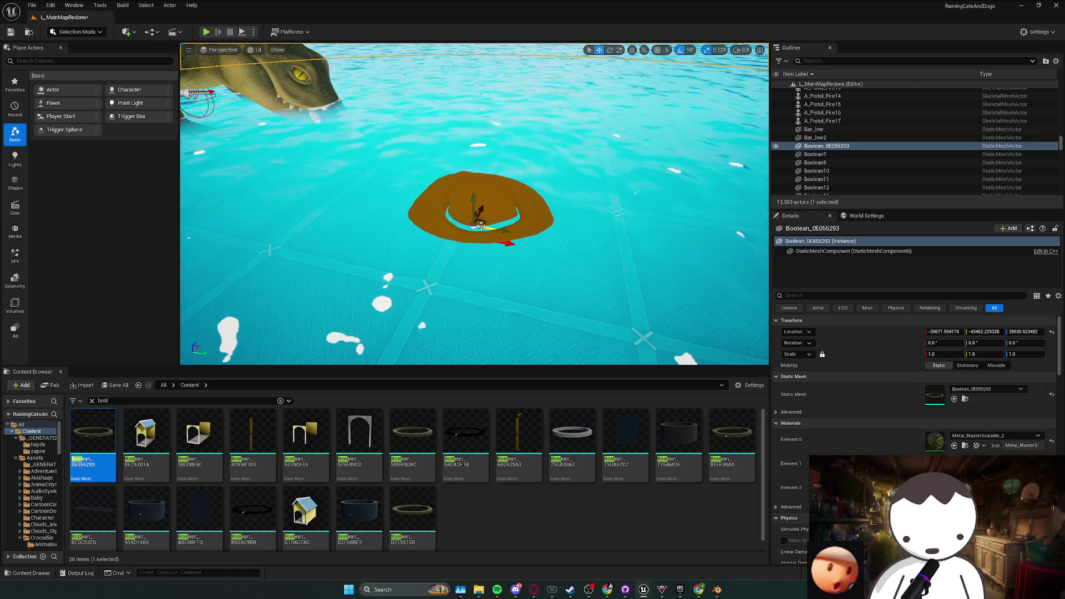
type("1.75")
key("Return")
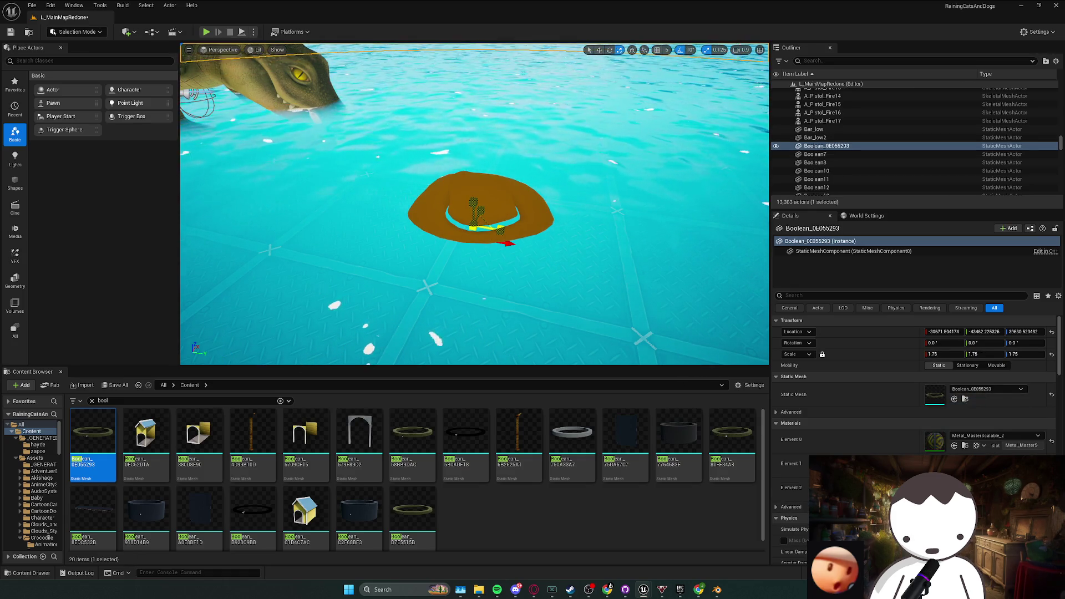
- Shrink the ring toward the hat's size and frame the view on it
left_click_drag(653, 193, 504, 214)
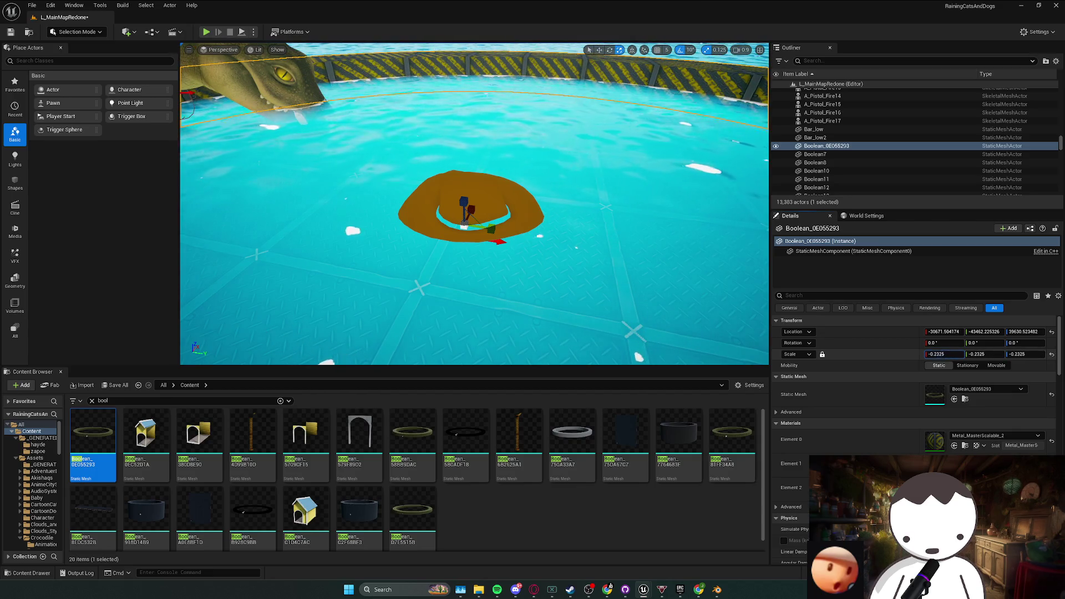
mouse_move(465, 222)
left_mouse_down()
mouse_move(463, 183)
mouse_move(495, 212)
mouse_move(469, 187)
left_mouse_up()
key("w")
mouse_move(943, 354)
left_mouse_down()
mouse_move(960, 354)
mouse_move(929, 354)
left_mouse_up()
key("f")
- Unlock non-uniform scaling, set the ring's X scale to -0.0075 and slide it onto the crown
key("r")
left_click_drag(472, 195, 555, 205)
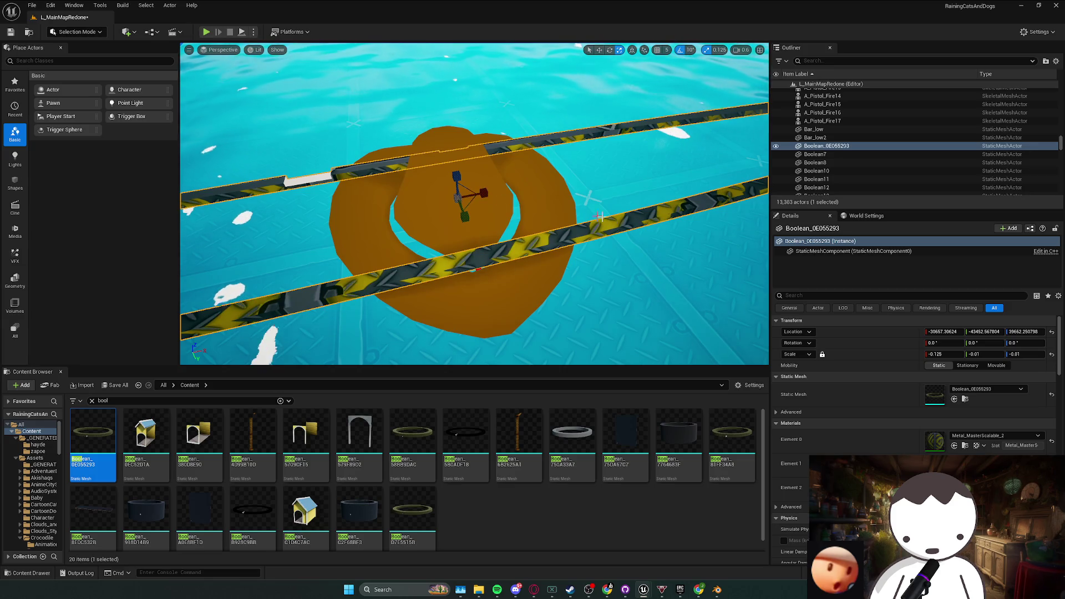
left_click(823, 354)
left_click_drag(943, 354, 933, 354)
key("w")
left_click_drag(469, 214, 484, 219)
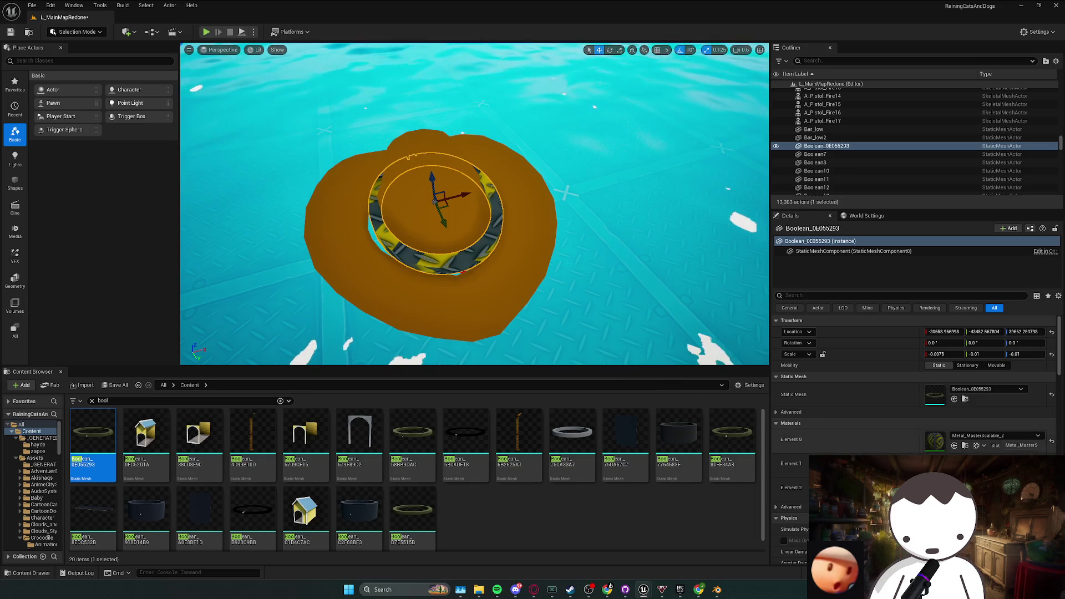
key("ctrl+b")
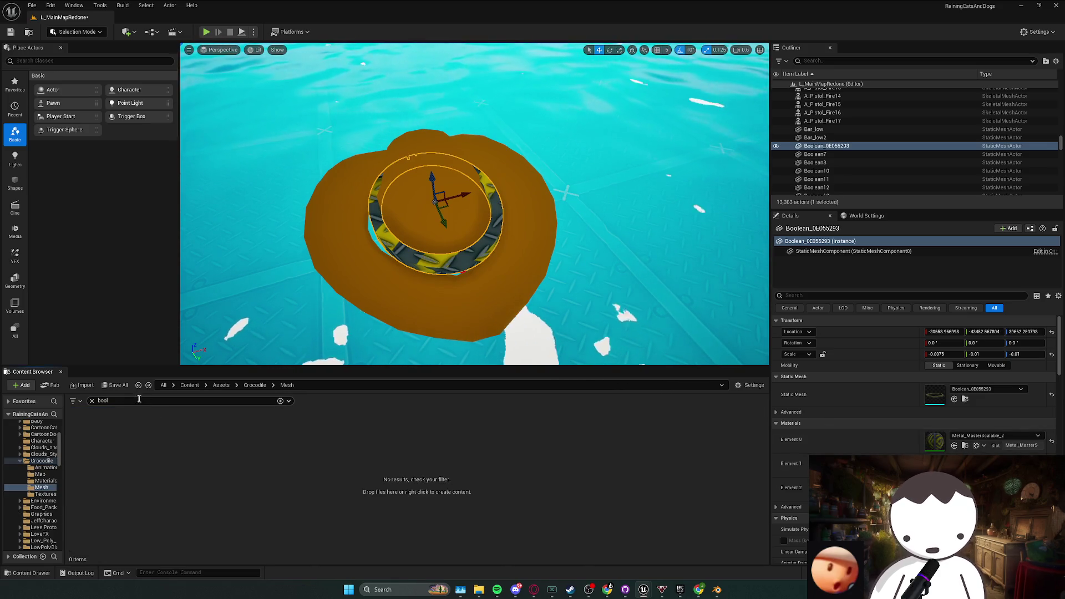
- Apply the HatFrame material from the Crocodile Mesh folder to the ring
left_click(91, 400)
left_click(255, 385)
double_click(241, 431)
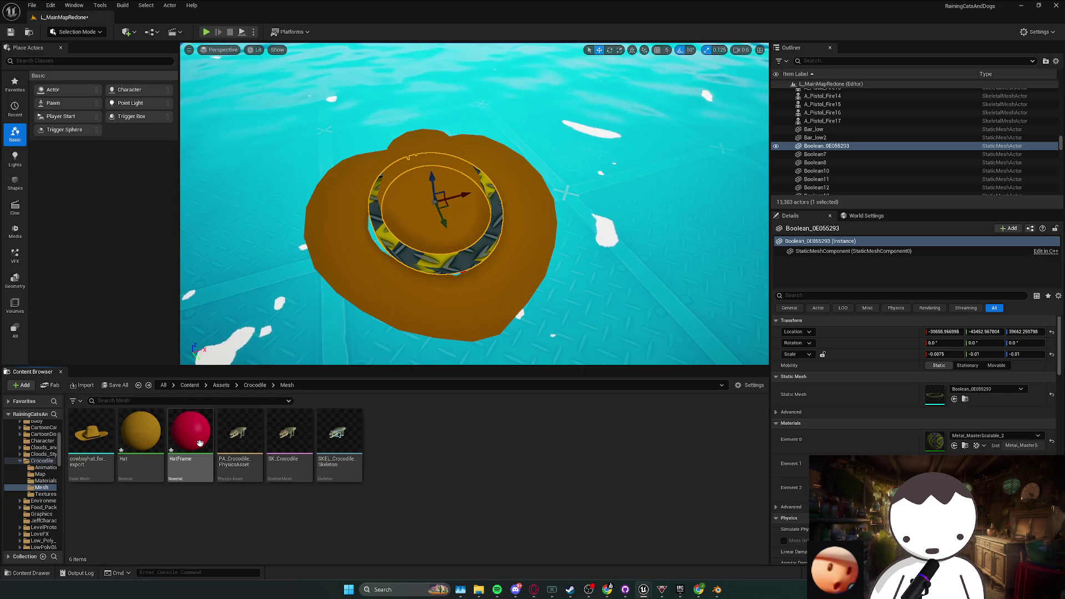
left_click_drag(191, 433, 869, 425)
left_click_drag(943, 439, 943, 440)
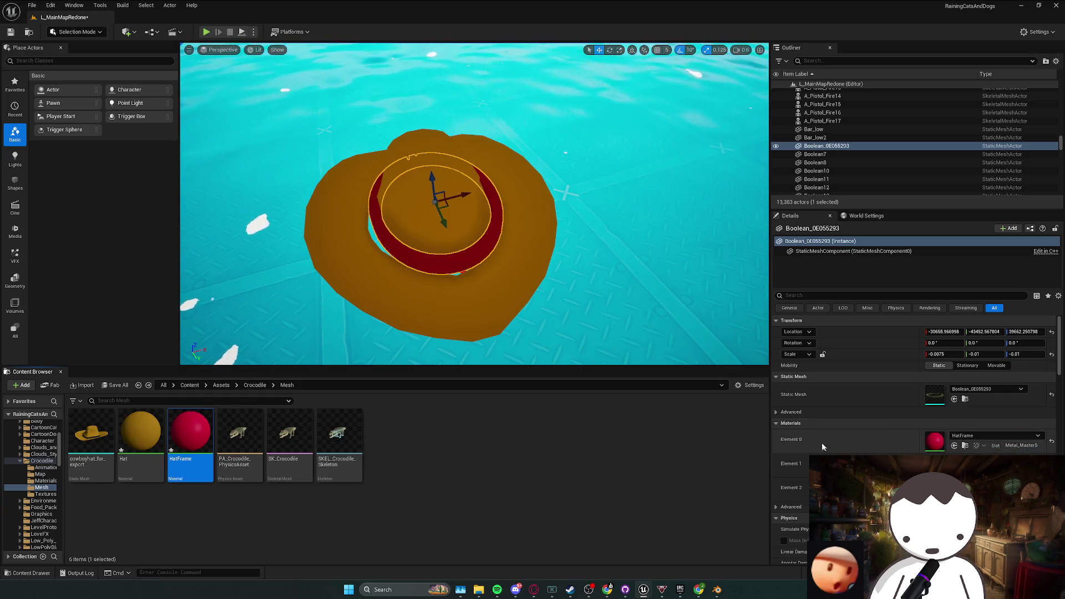
- Resize the ring, setting its X scale to 0.04 and adjusting its height and width
key("f")
key("r")
mouse_move(435, 209)
left_mouse_down()
mouse_move(435, 183)
mouse_move(434, 209)
left_mouse_up()
left_click(435, 209)
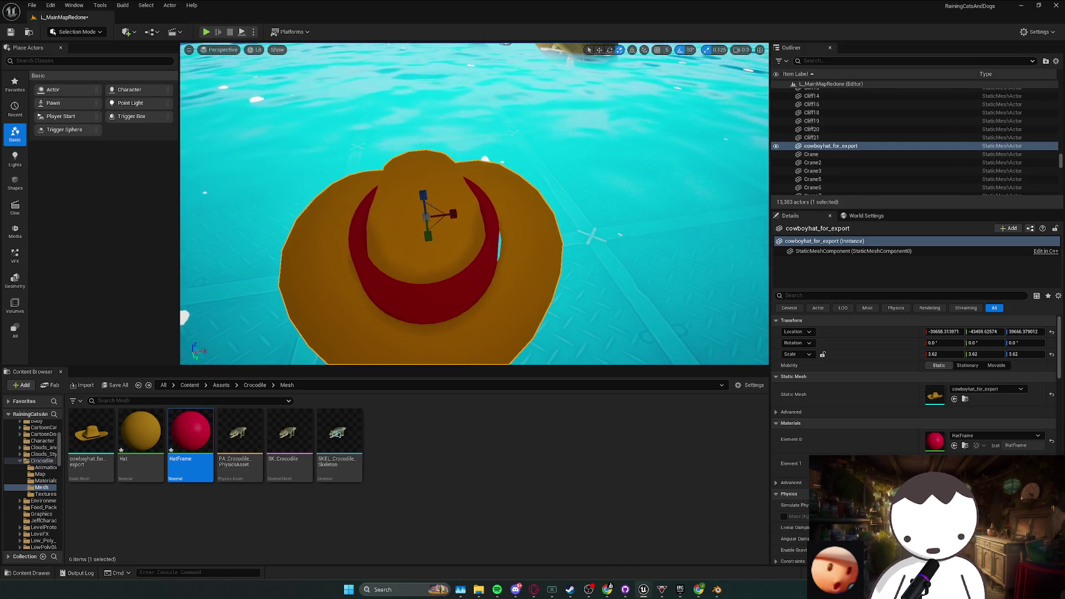
left_click(484, 244)
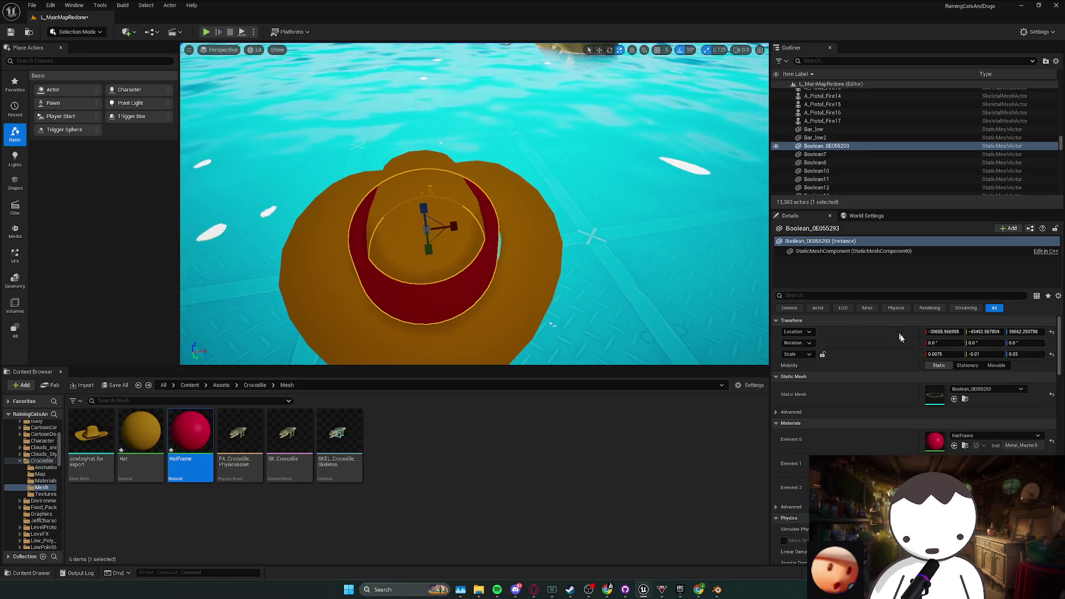
left_click(945, 354)
type("0.04")
key("Return")
left_click_drag(944, 354, 951, 354)
- Delete the ring from the level and save the map
key("Escape")
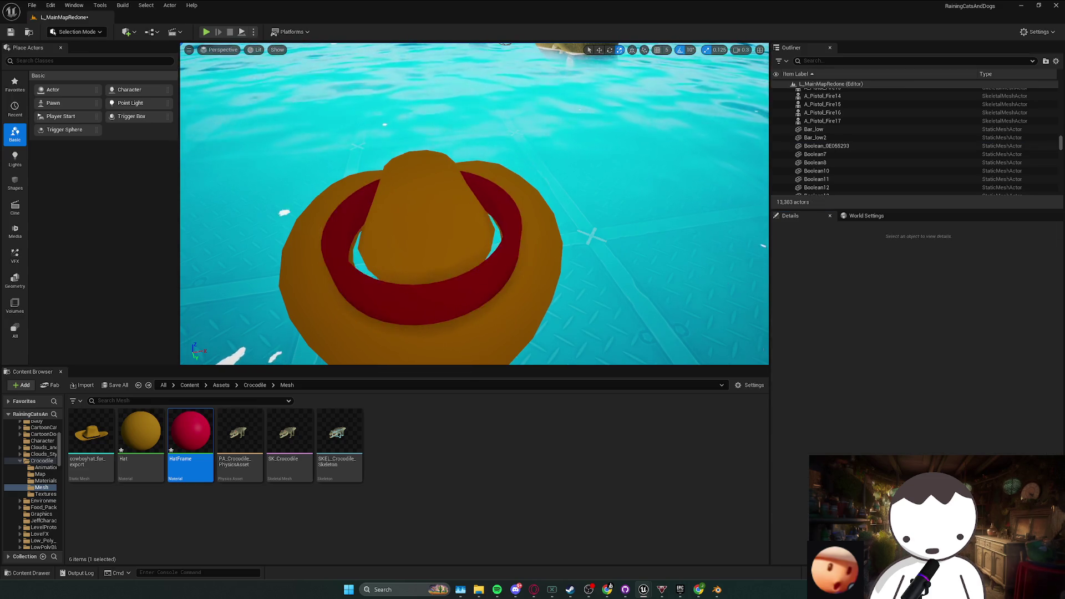
scroll(430, 211, "down", 10)
left_click(430, 211)
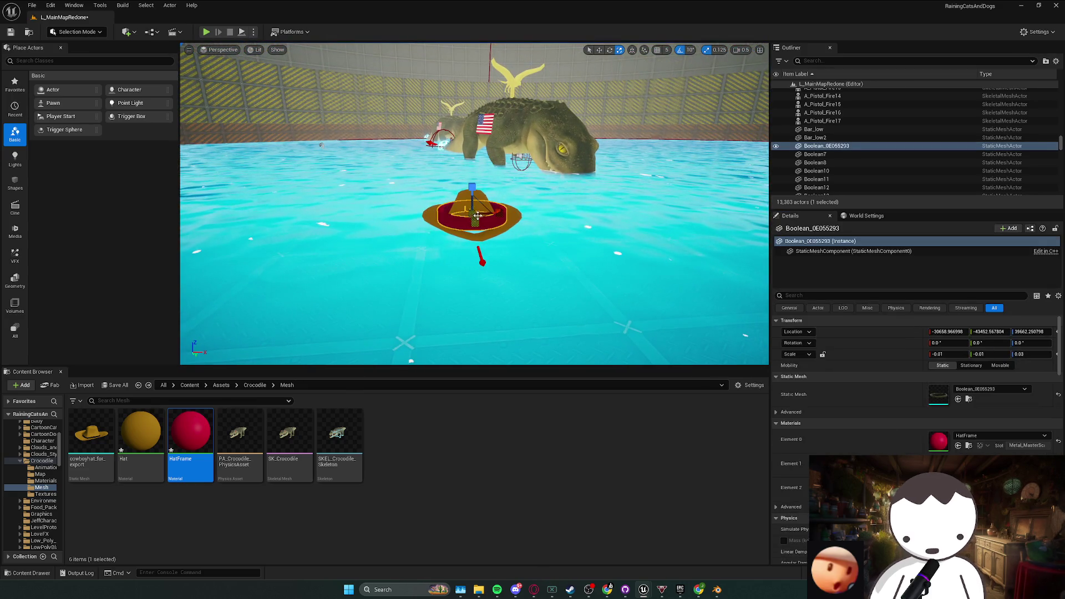
key("Delete")
key("Delete")
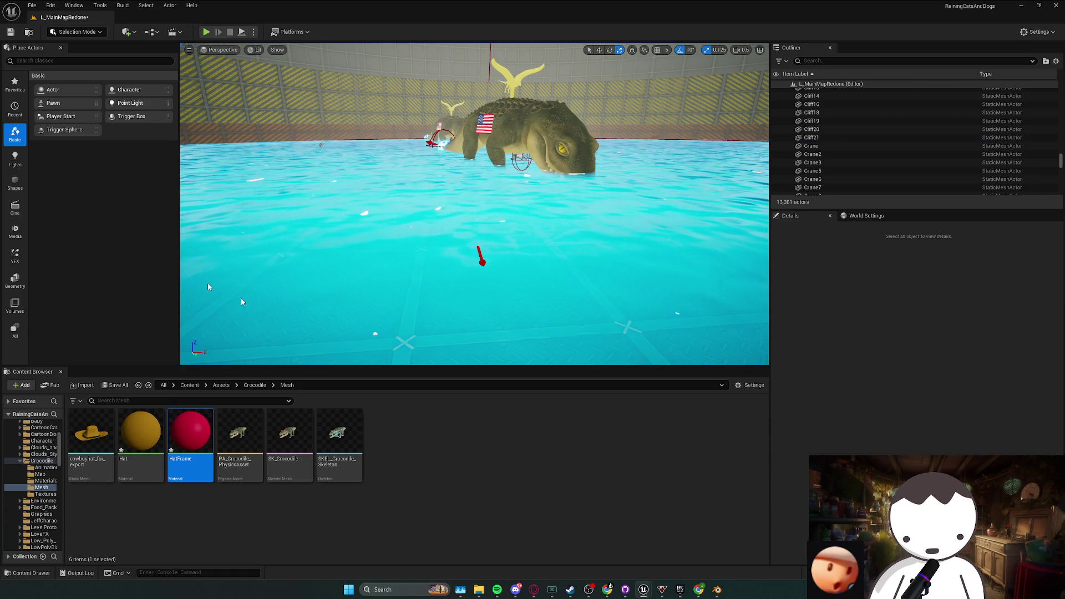
key("ctrl+s")
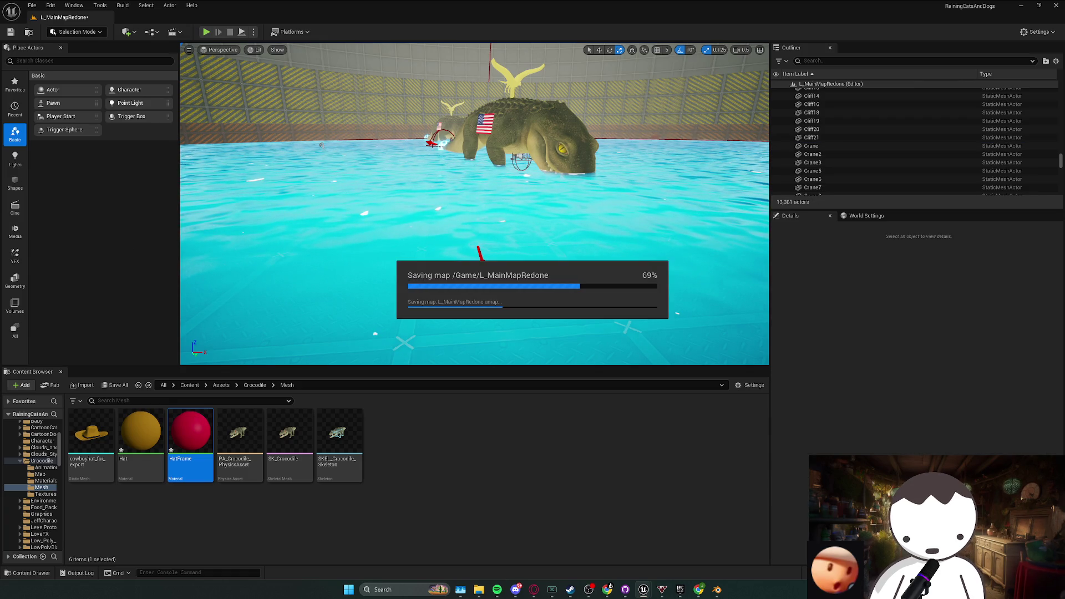
- Open the hat mesh and reset its first material slot to WorldGridMaterial, keeping Hat on slot two
double_click(91, 438)
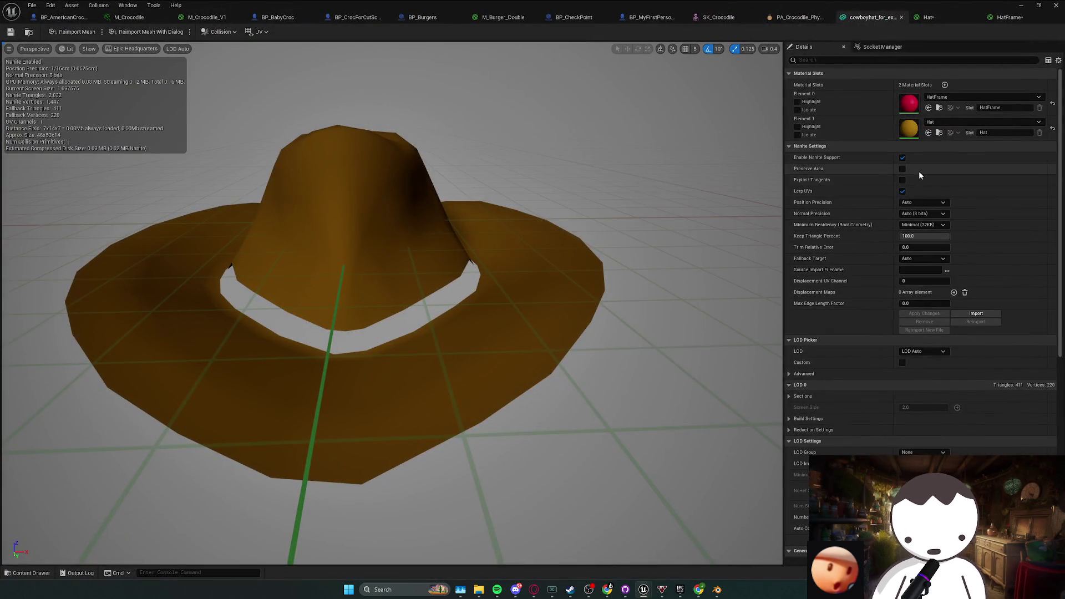
left_click(1040, 108)
left_click(1053, 130)
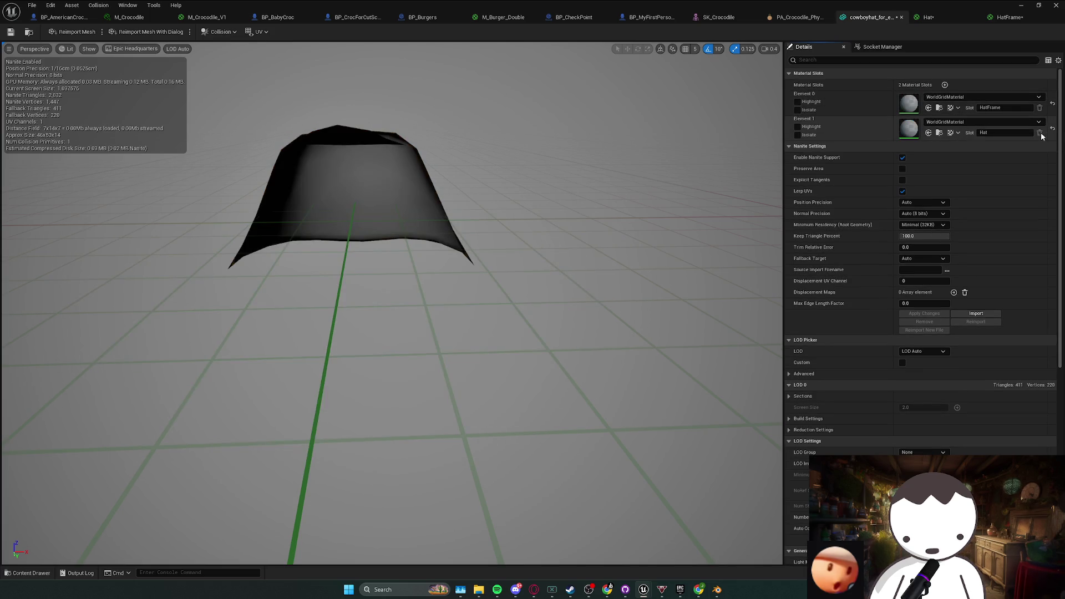
key("ctrl+z")
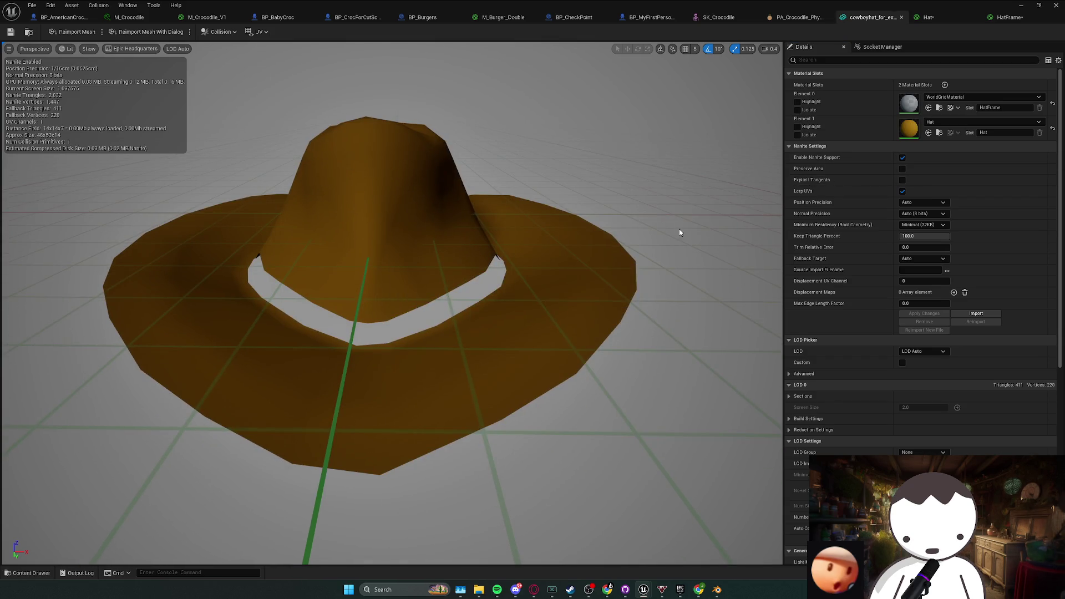
left_click(686, 595)
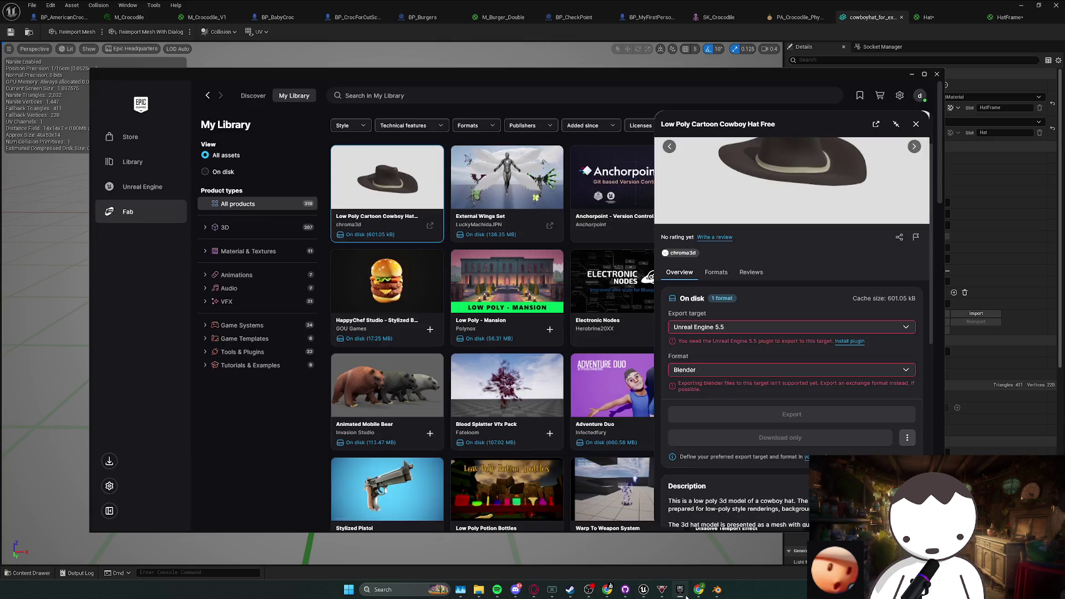
- Review the hat product's formats and reviews, then go to Fab Discover's Unreal Engine channel
scroll(788, 333, "up", 2)
left_click(717, 341)
left_click(751, 340)
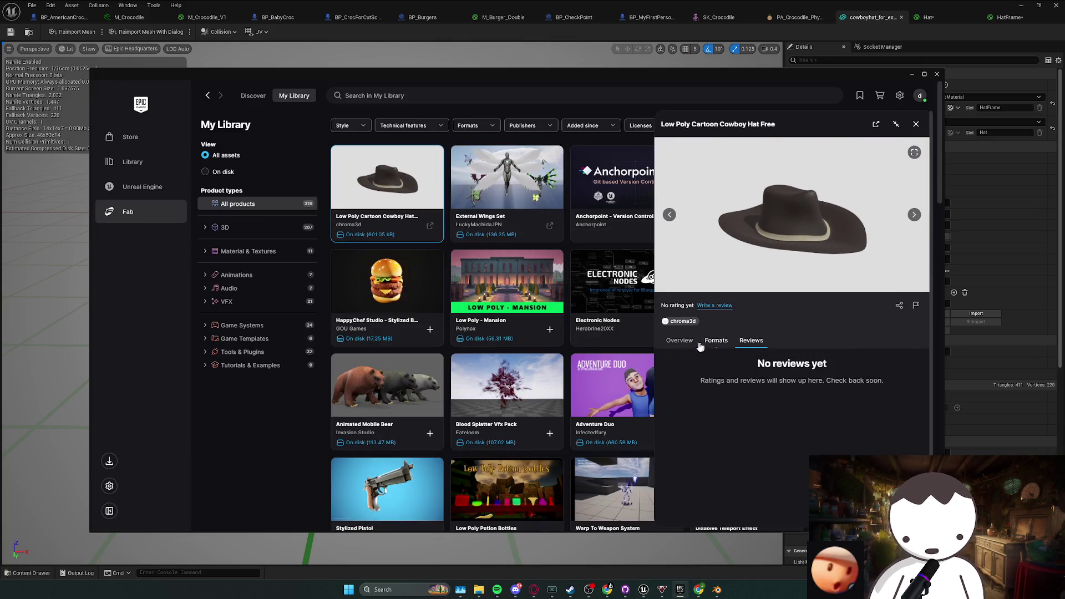
left_click(675, 340)
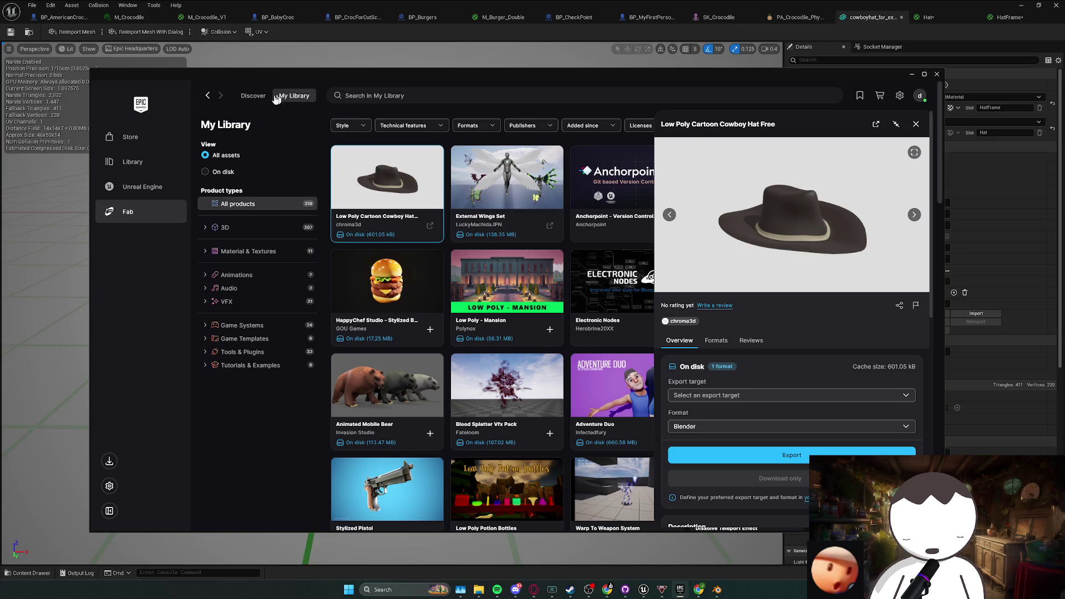
left_click(253, 95)
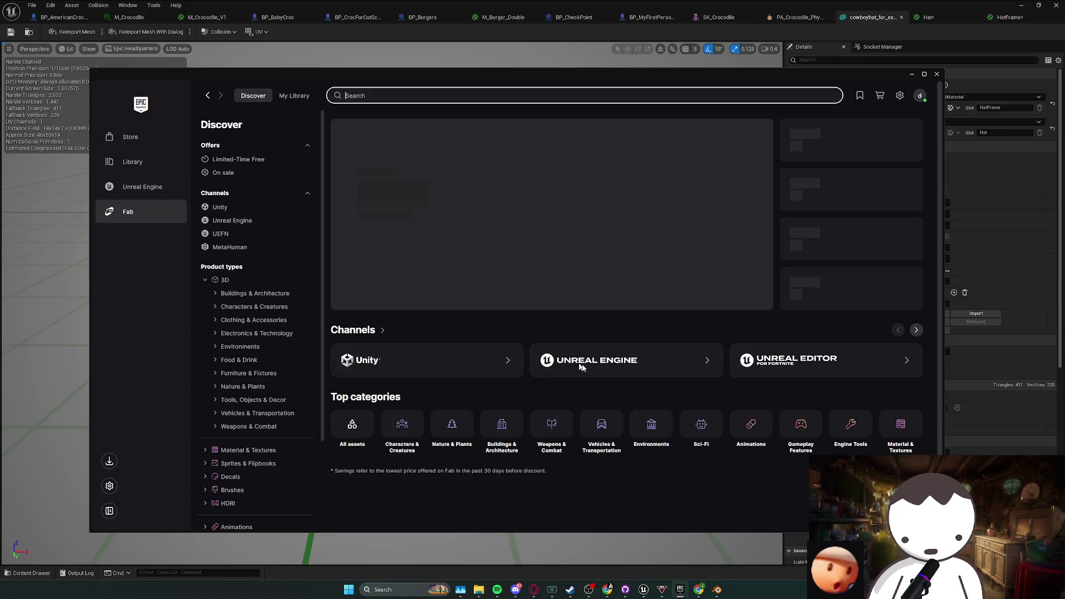
left_click(584, 364)
- Search Fab for 'cowboy' and filter the results to free products only
left_click(377, 95)
type("cowboi")
key("BackSpace")
type("y")
key("Return")
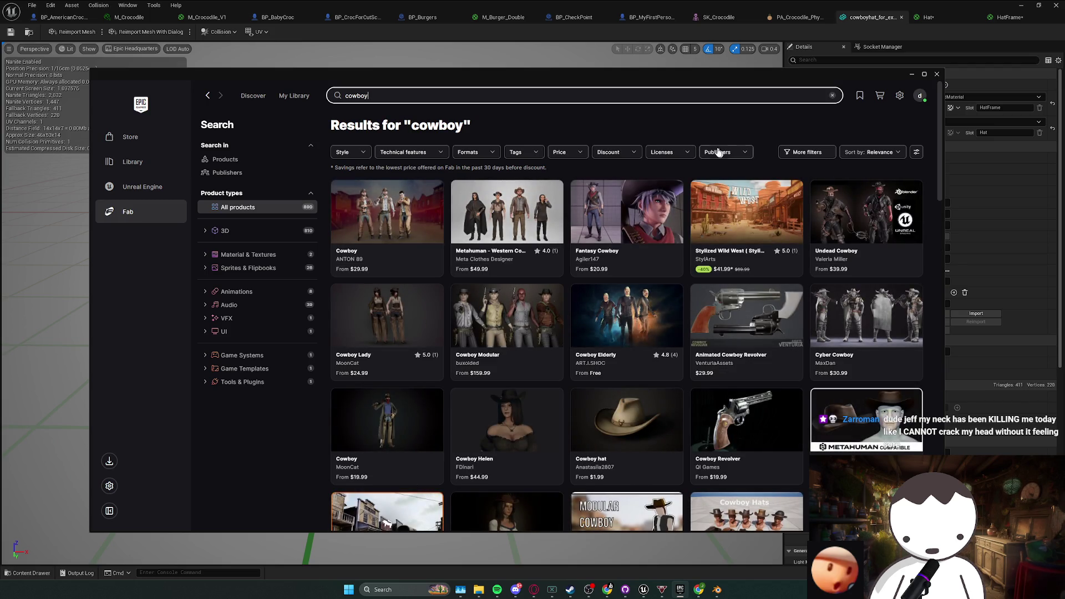
left_click(566, 155)
left_click(523, 201)
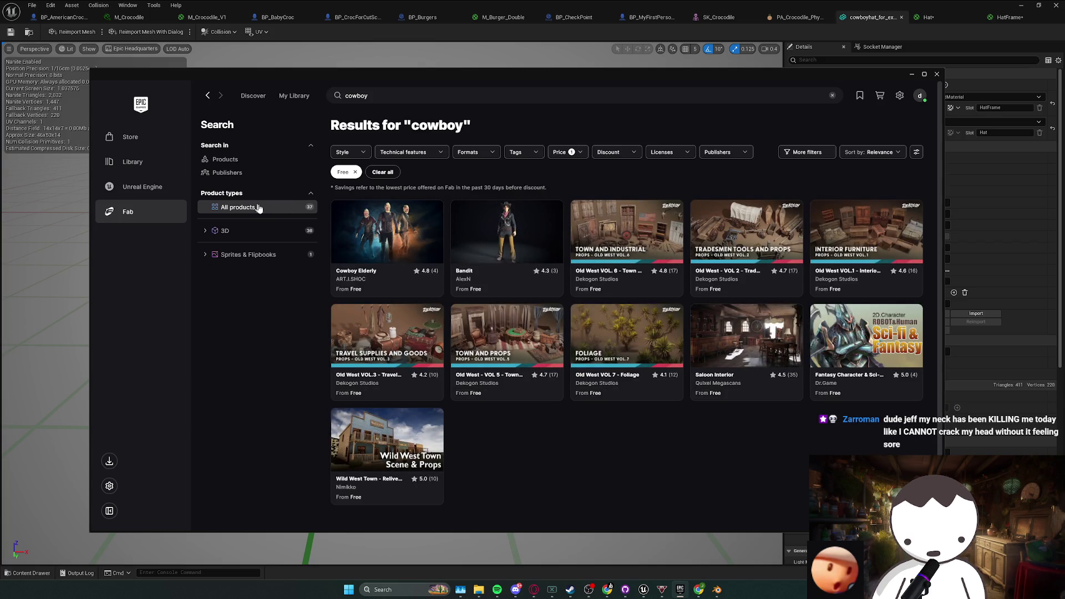
- Open the Wild West Town product and page through its images
left_click(435, 456)
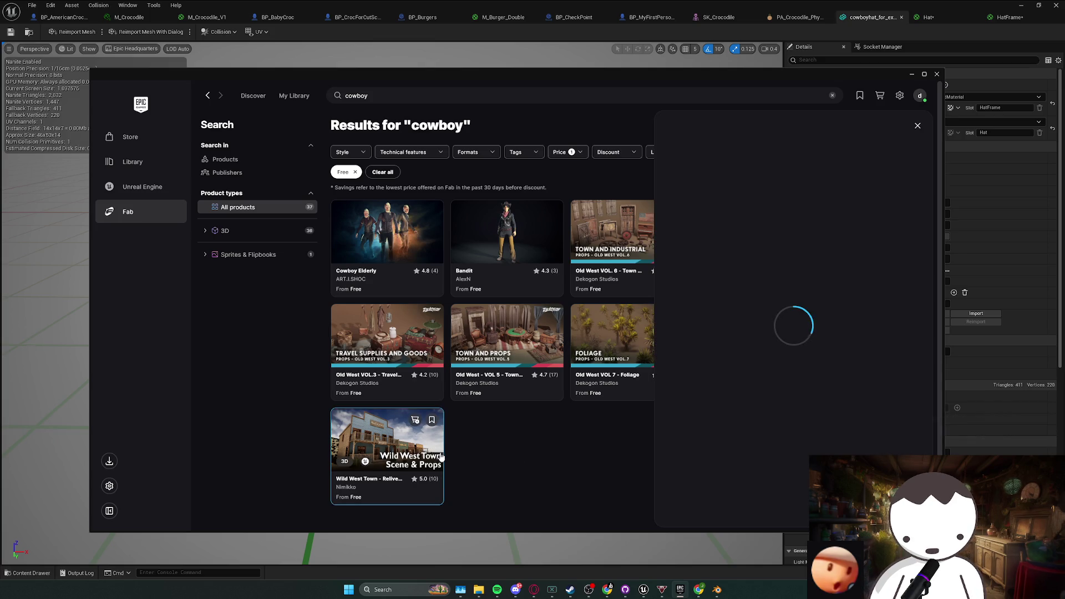
left_click(918, 217)
left_click(919, 217)
left_click(918, 218)
left_click(916, 218)
left_click(915, 217)
left_click(915, 216)
left_click(768, 544)
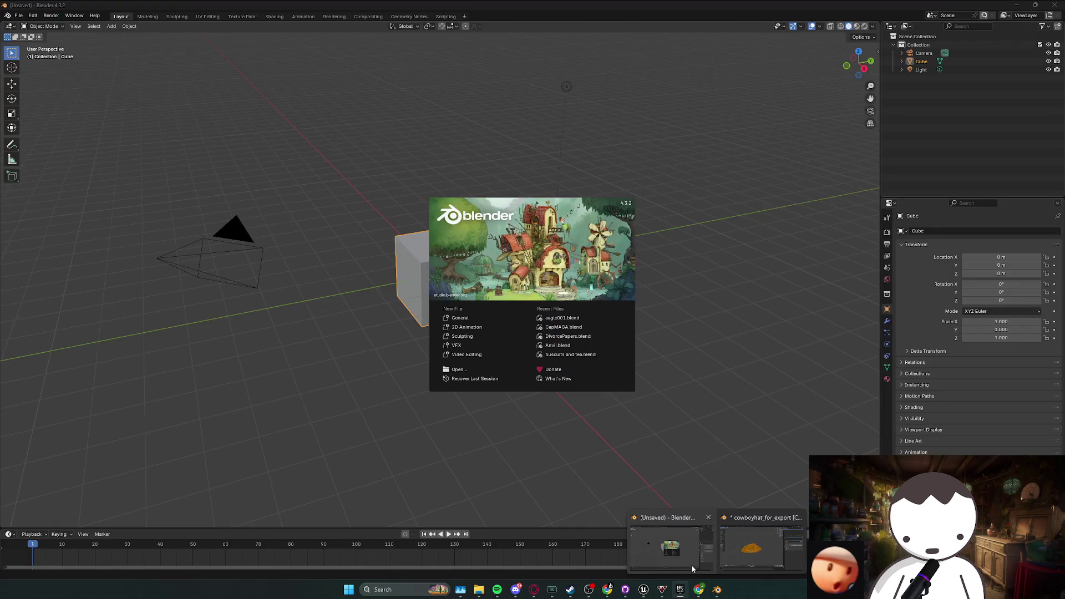
- Dismiss Blender's splash screen and bring up the cowboyhat_for_export scene
left_click(622, 406)
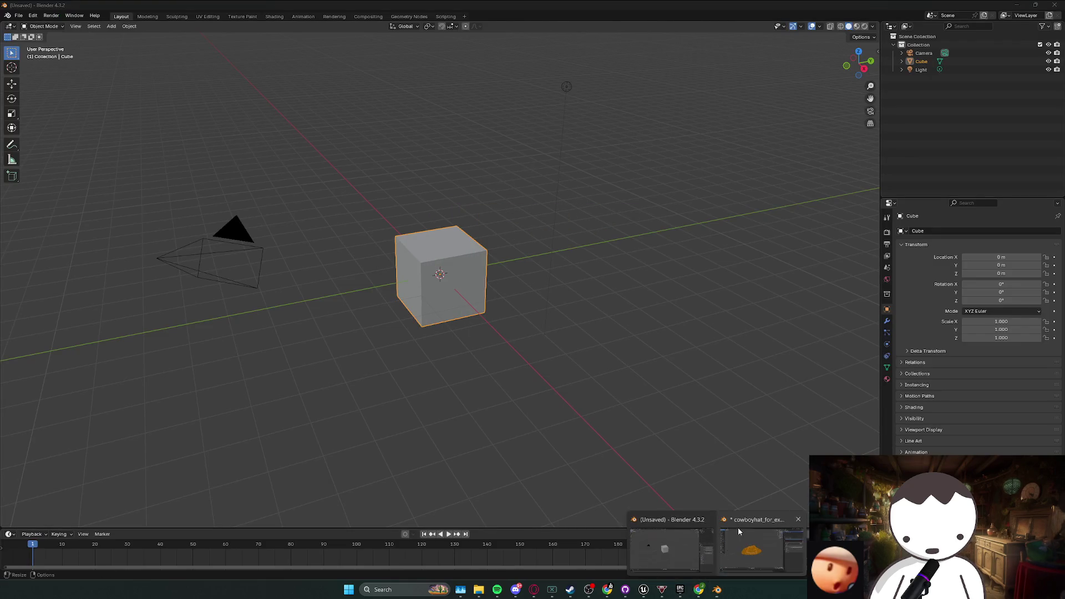
mouse_move(717, 589)
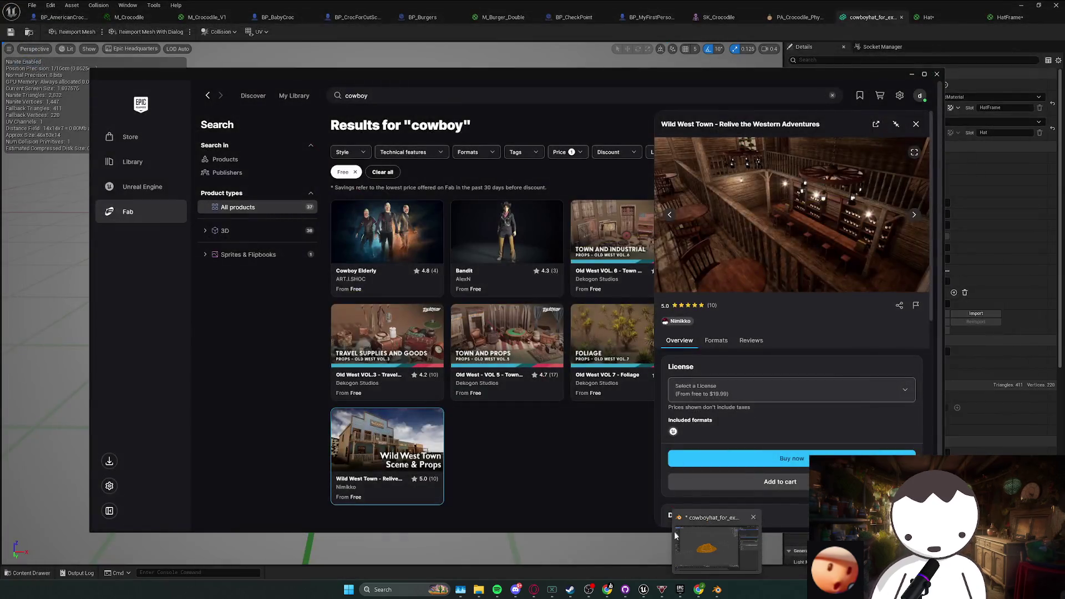
left_click(751, 550)
left_click_drag(476, 357, 508, 356)
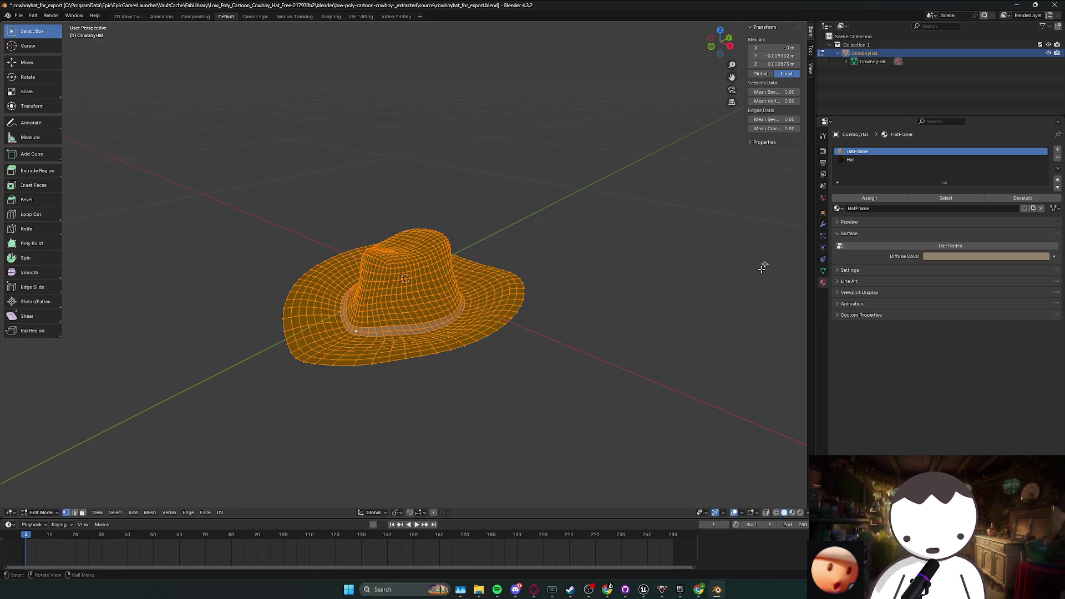
- Toggle the hat between Edit and Object Mode and orbit to a side view
left_click(823, 136)
key("Tab")
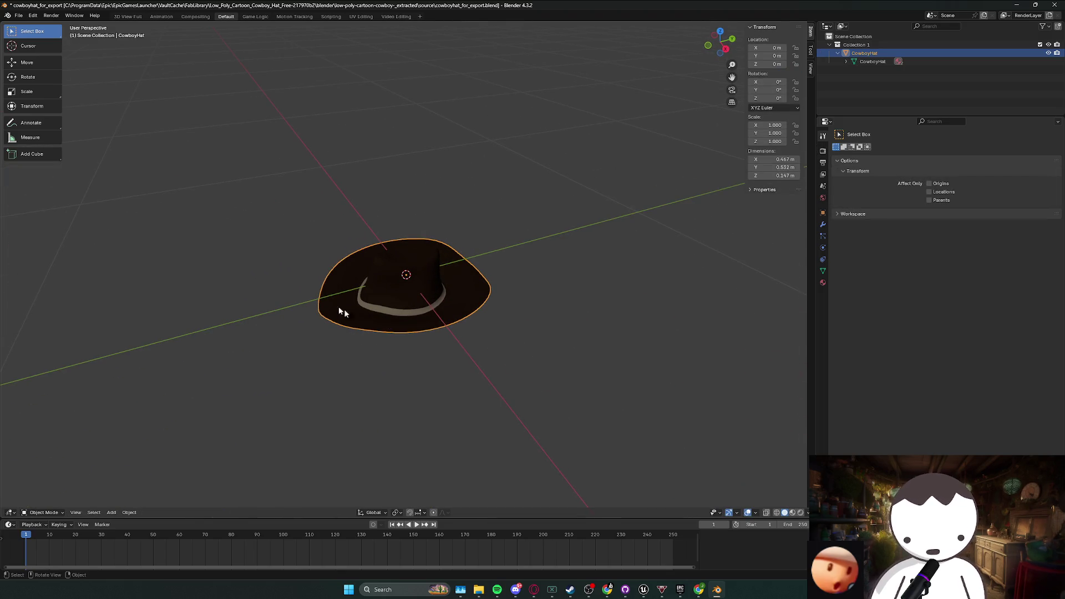
key("Tab")
scroll(381, 267, "up", 5)
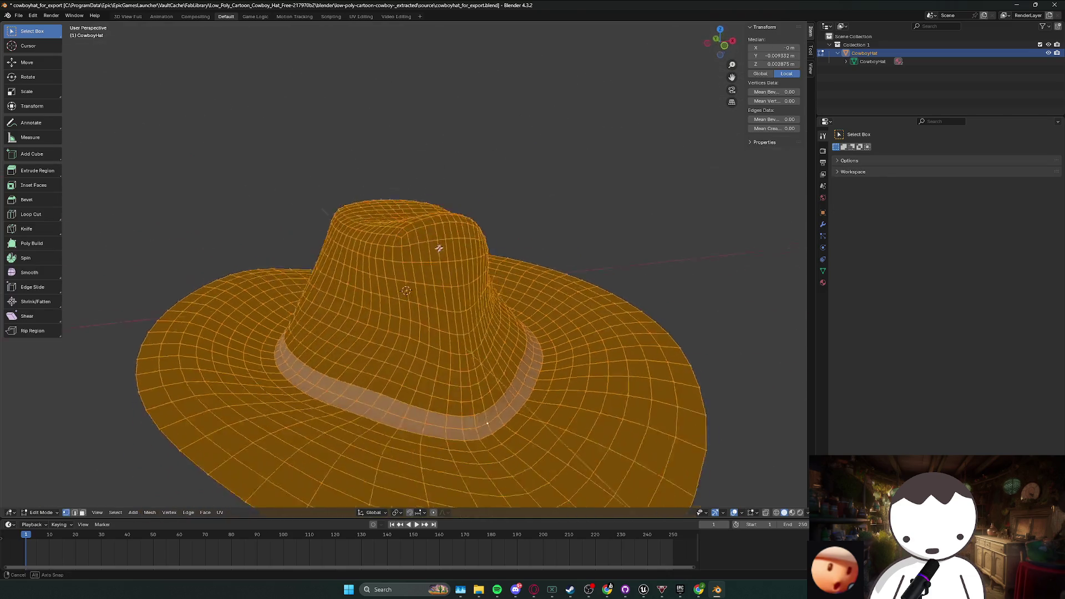
key("Tab")
mouse_move(531, 157)
left_mouse_down()
mouse_move(618, 166)
mouse_move(580, 233)
mouse_move(406, 257)
mouse_move(519, 382)
left_mouse_up()
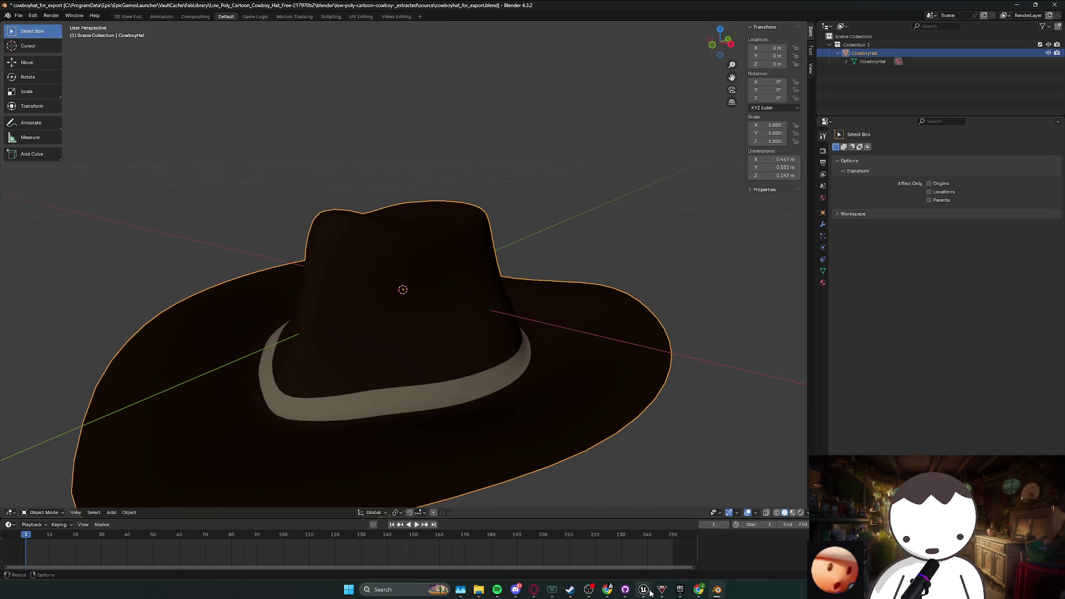
- Return to Unreal's cowboy hat mesh editor and orbit the imported hat
mouse_move(643, 589)
left_click(693, 558)
left_click_drag(543, 308, 604, 294)
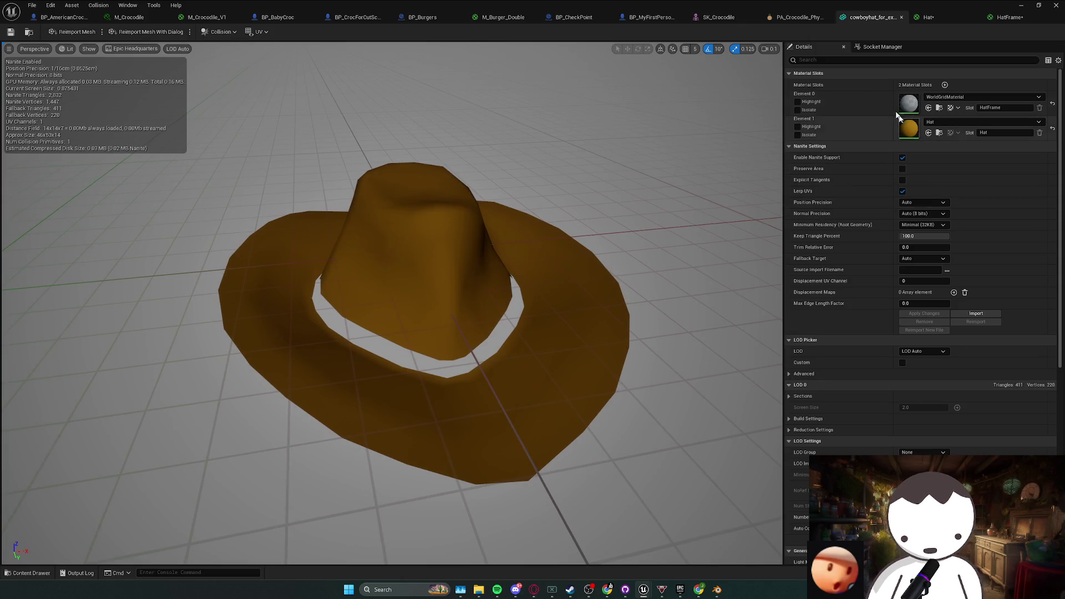
- Check the Hat and HatFrame material graphs and orbit the hat mesh before returning to Blender
left_click(930, 18)
left_click(1008, 17)
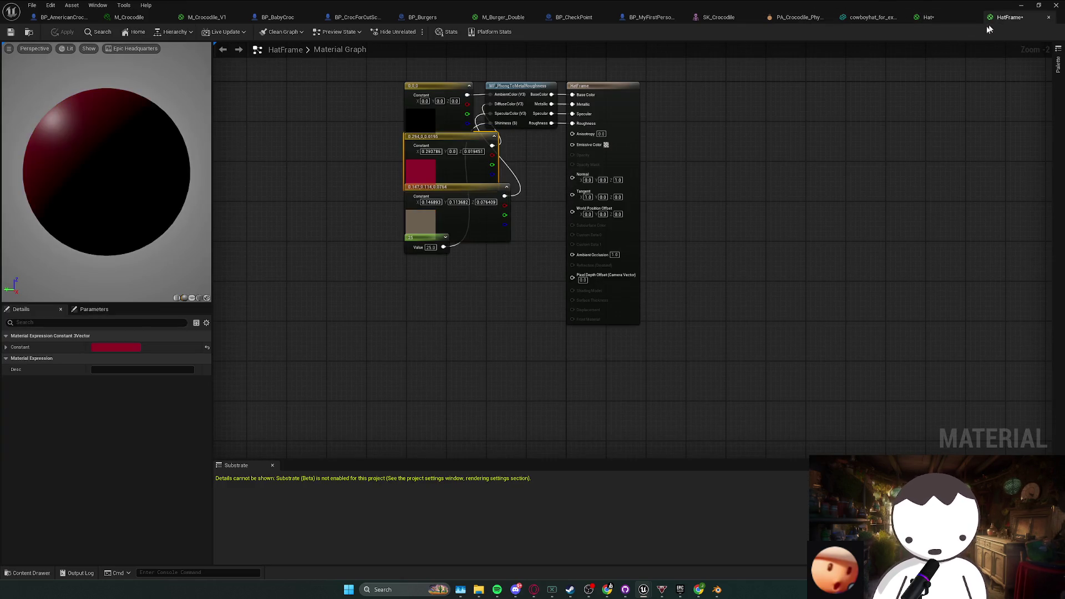
left_click(904, 18)
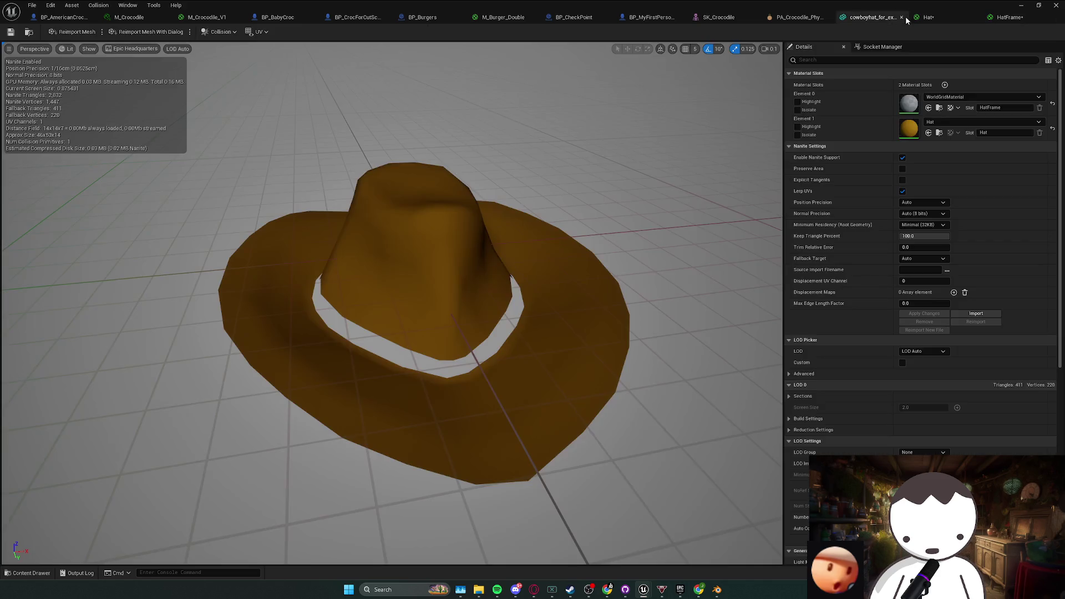
left_click_drag(644, 189, 494, 281)
left_click(717, 589)
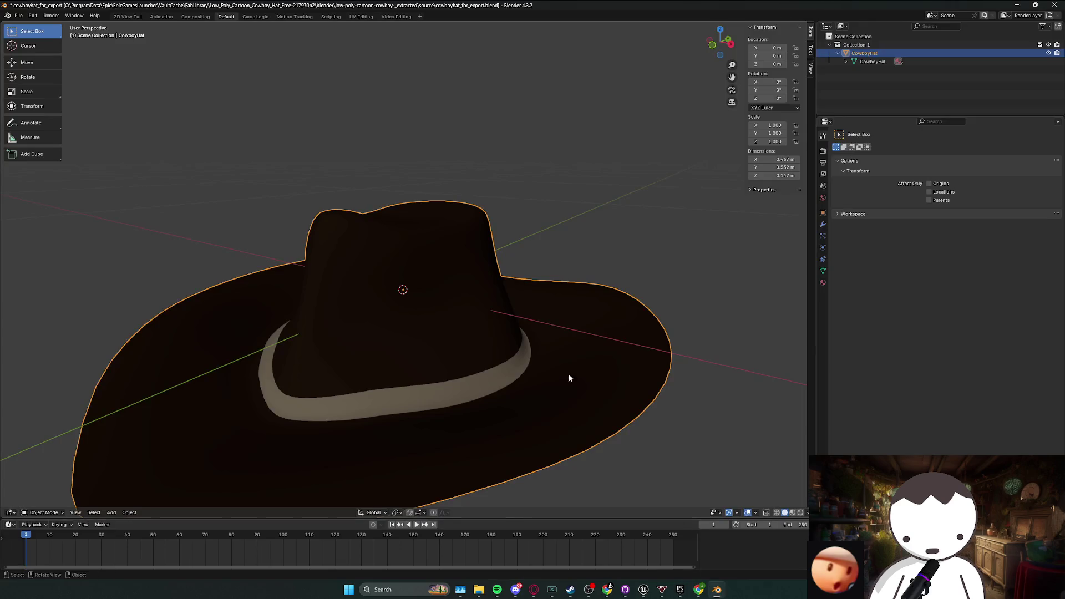
- Remove the HatFrame material slot so the hat uses only Hat
scroll(673, 264, "down", 2)
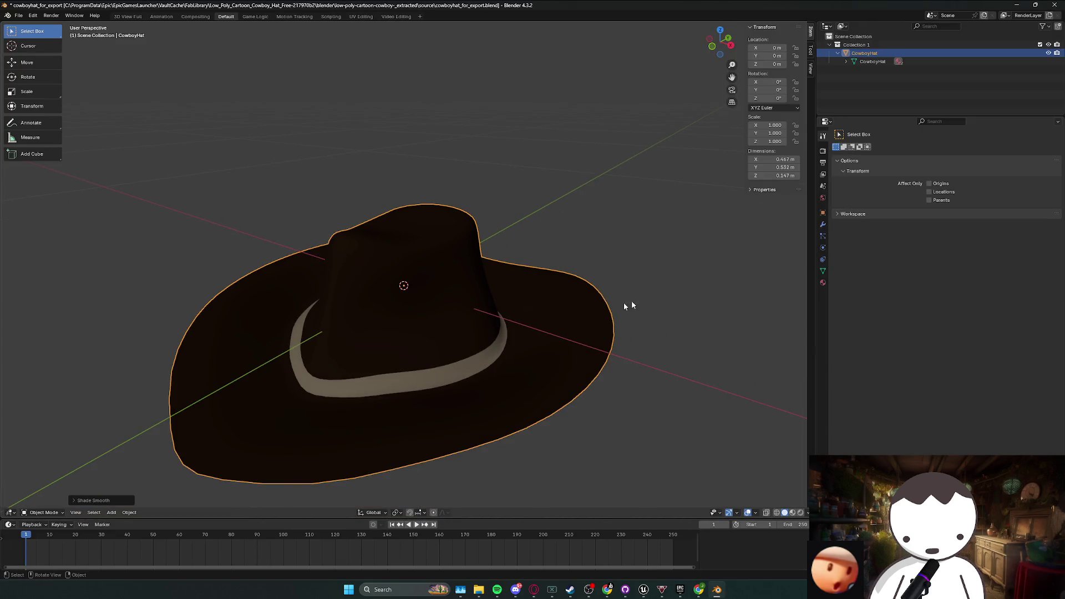
left_click(824, 282)
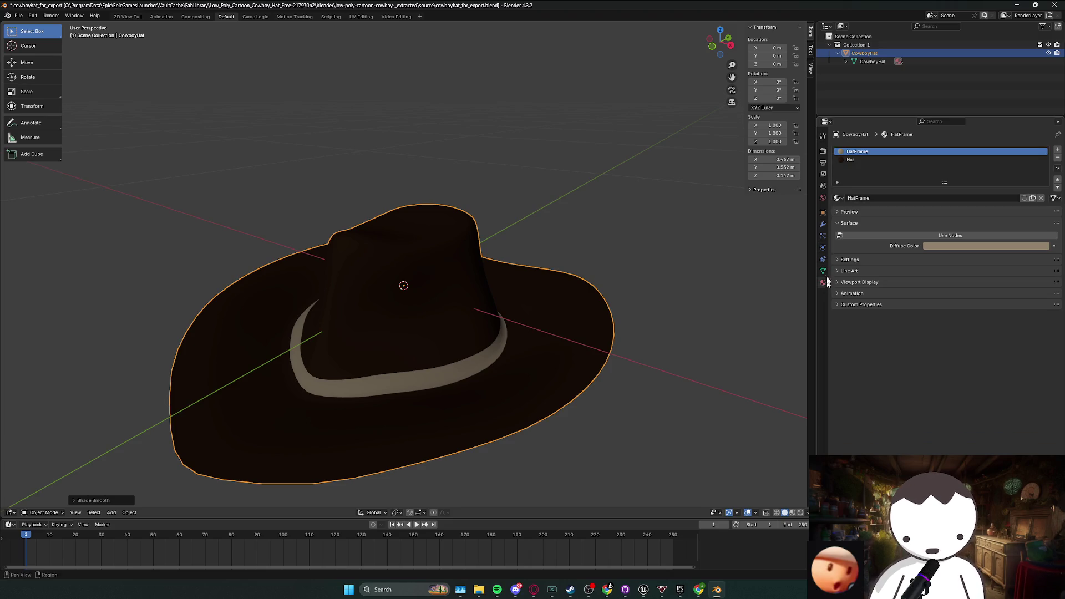
left_click(1058, 158)
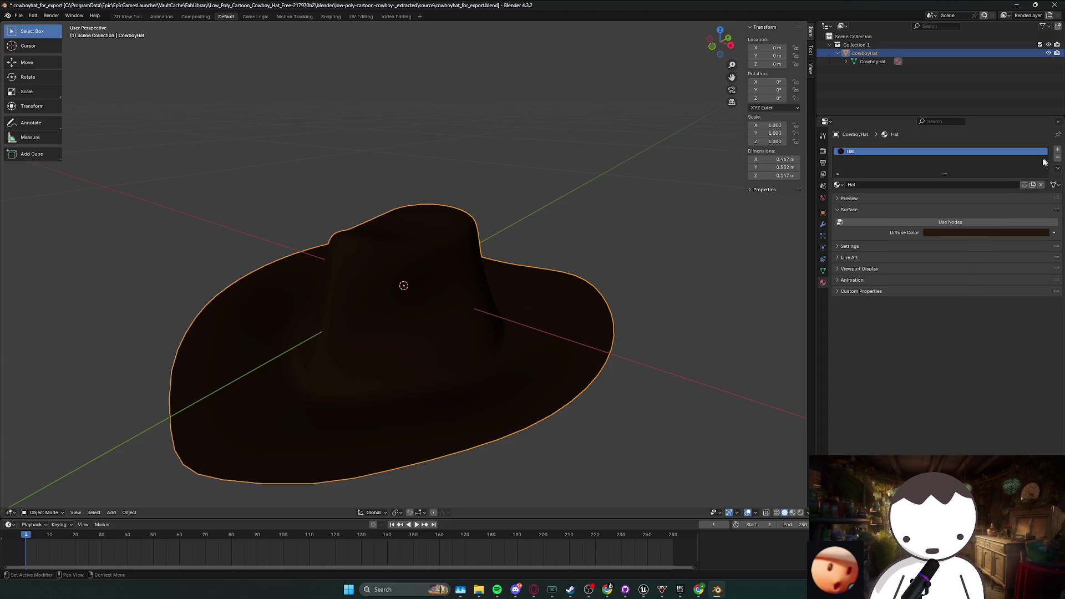
- Export the hat as cowboyhat_for_export.fbx and bring Unreal's level back up
left_click(17, 16)
mouse_move(47, 142)
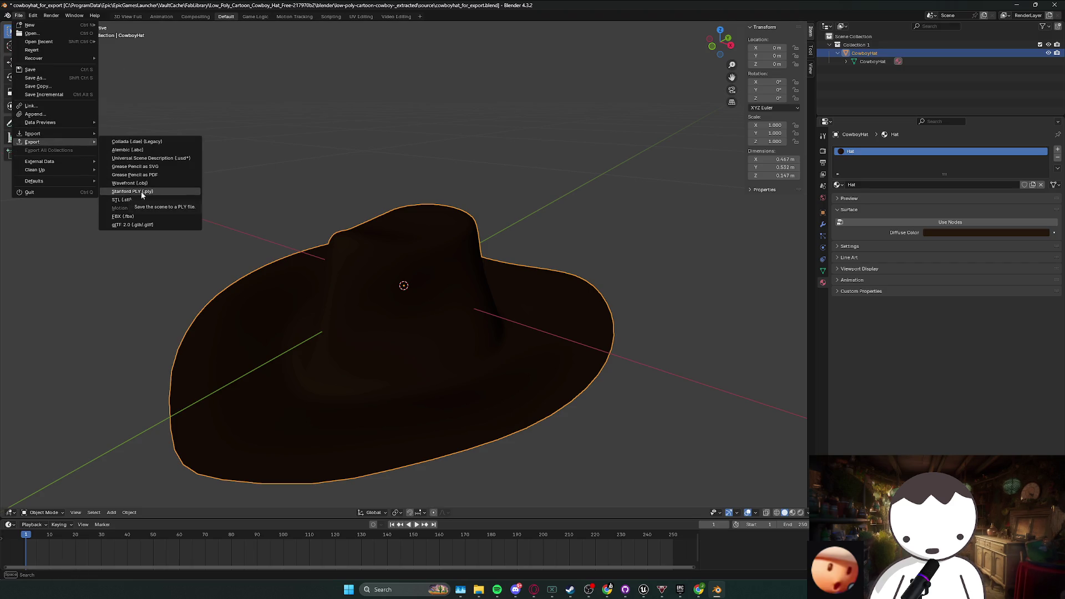
left_click(139, 217)
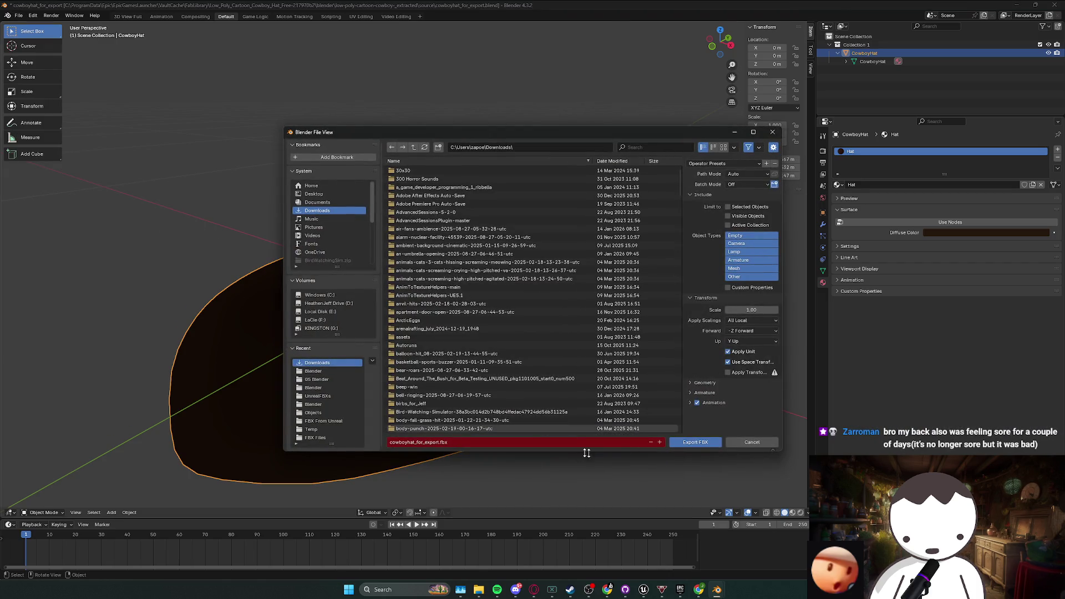
key("Return")
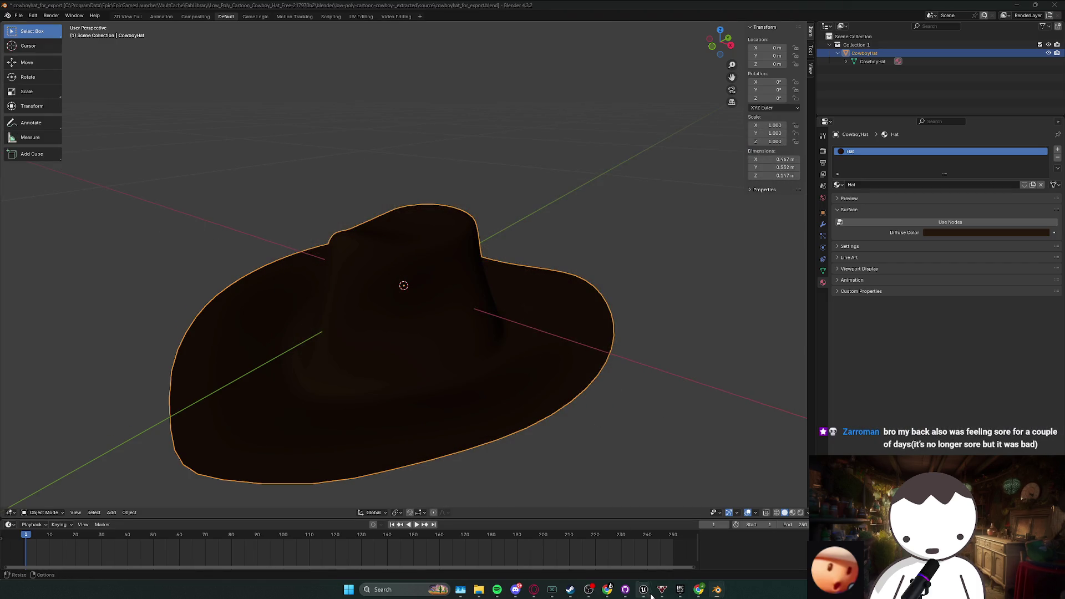
mouse_move(646, 592)
left_click(611, 546)
left_click(644, 589)
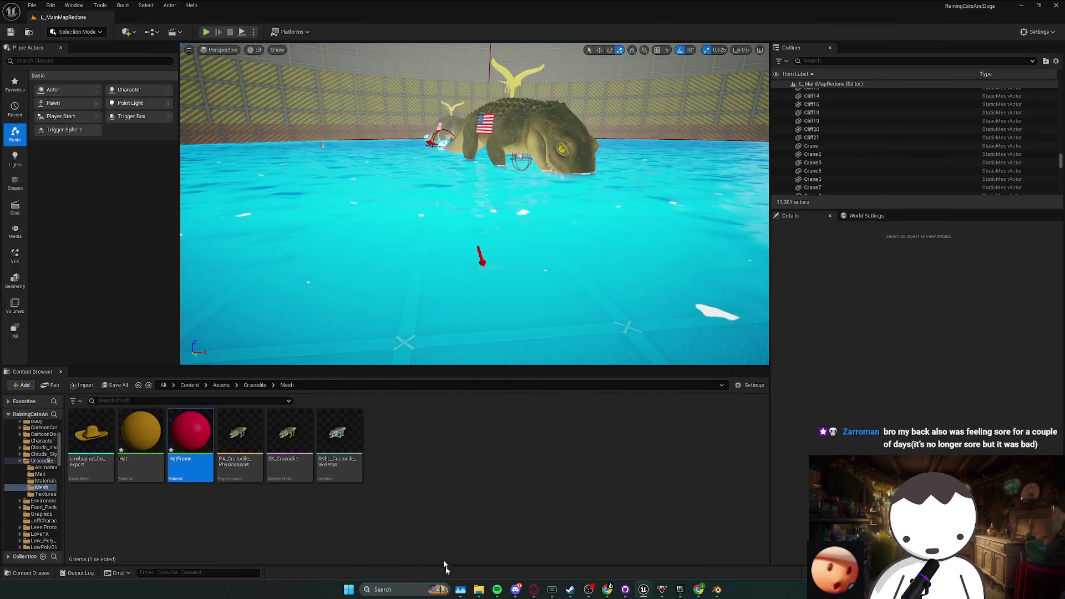
- Force-delete the old cowboyhat_for_export mesh and its Hat and HatFrame materials
mouse_move(481, 595)
left_click(91, 444, "shift")
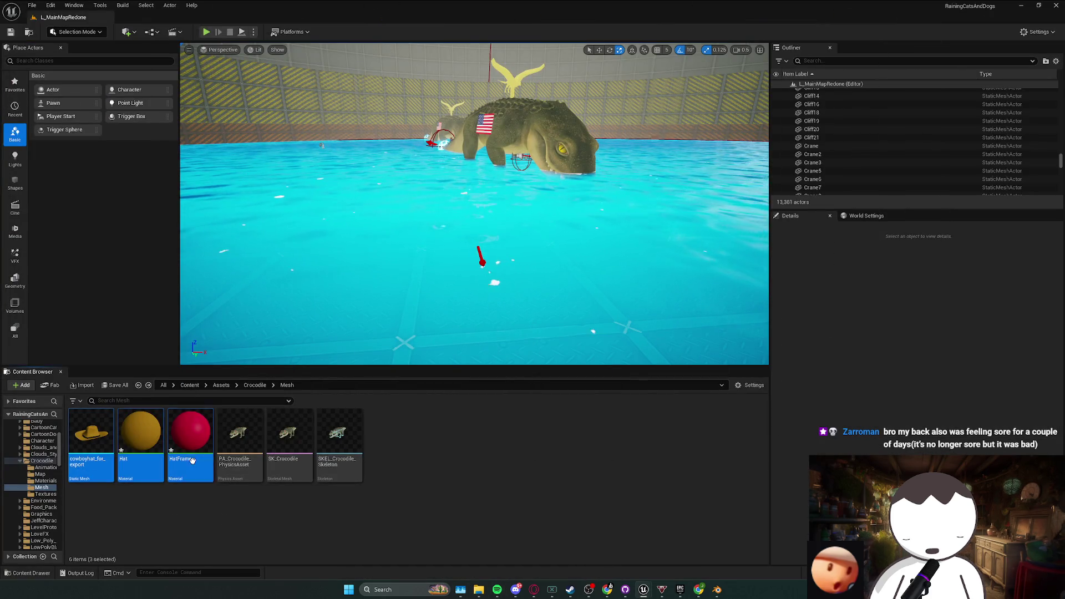
key("Delete")
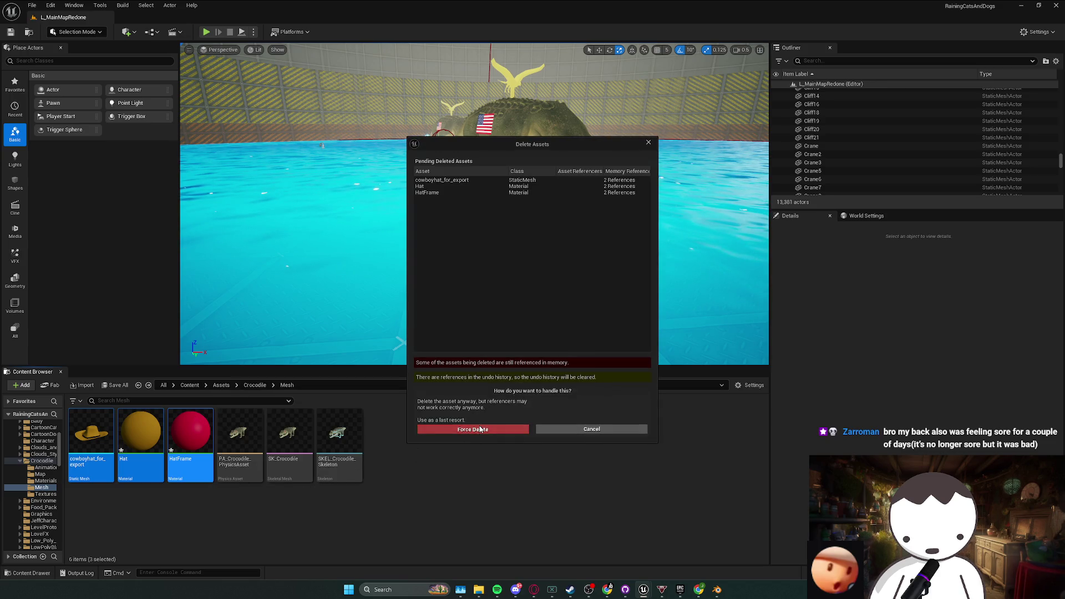
left_click(480, 429)
- Drag cowboyhat_for_export.fbx from Downloads into the Mesh folder for import
mouse_move(479, 589)
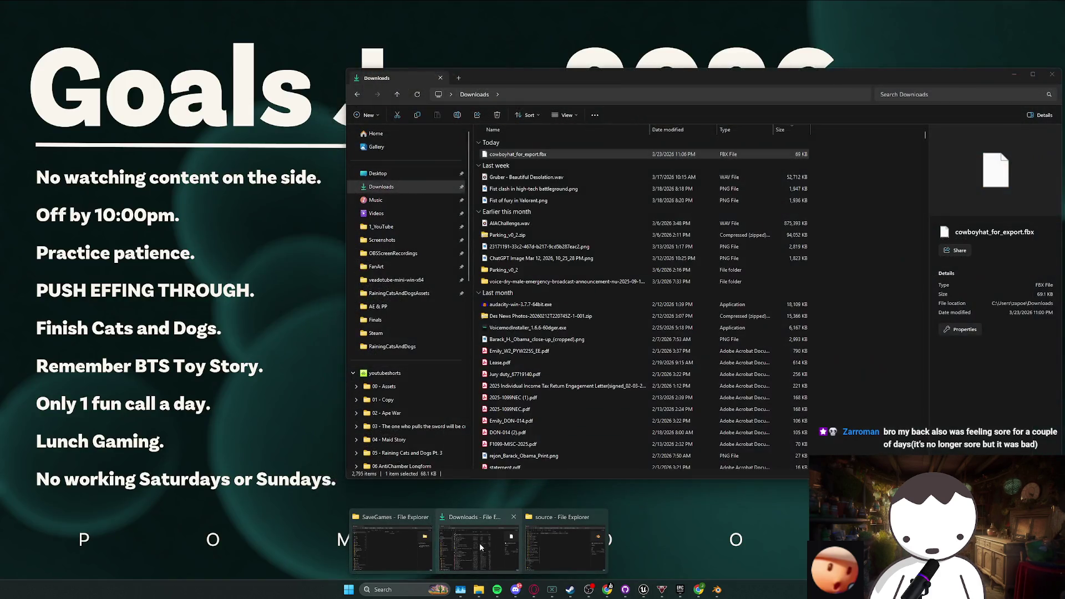
left_click(479, 542)
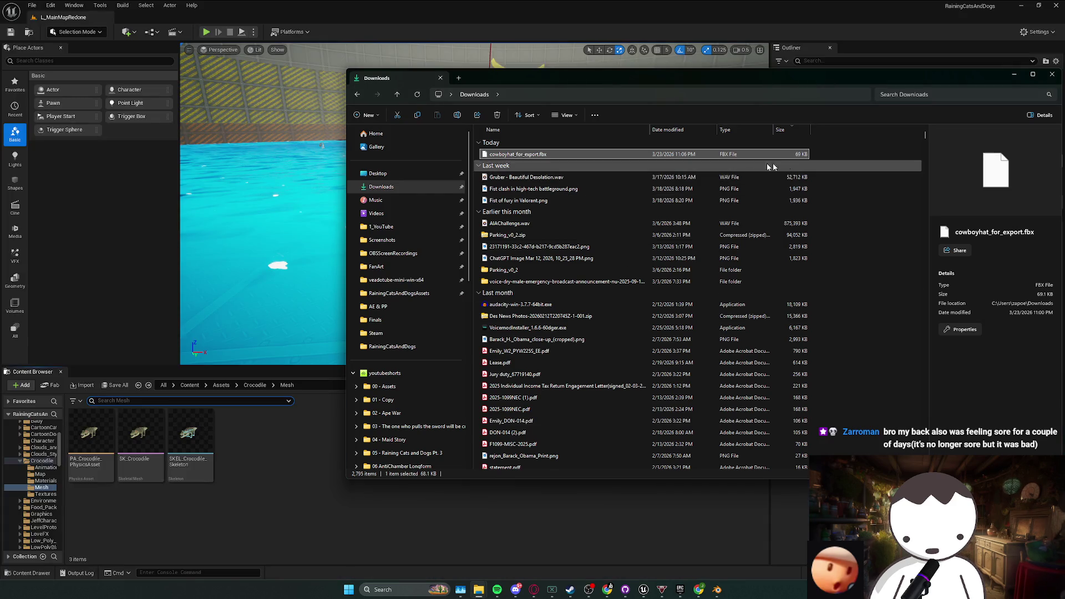
mouse_move(587, 155)
left_mouse_down()
mouse_move(605, 391)
mouse_move(257, 489)
left_mouse_up()
left_click(687, 423)
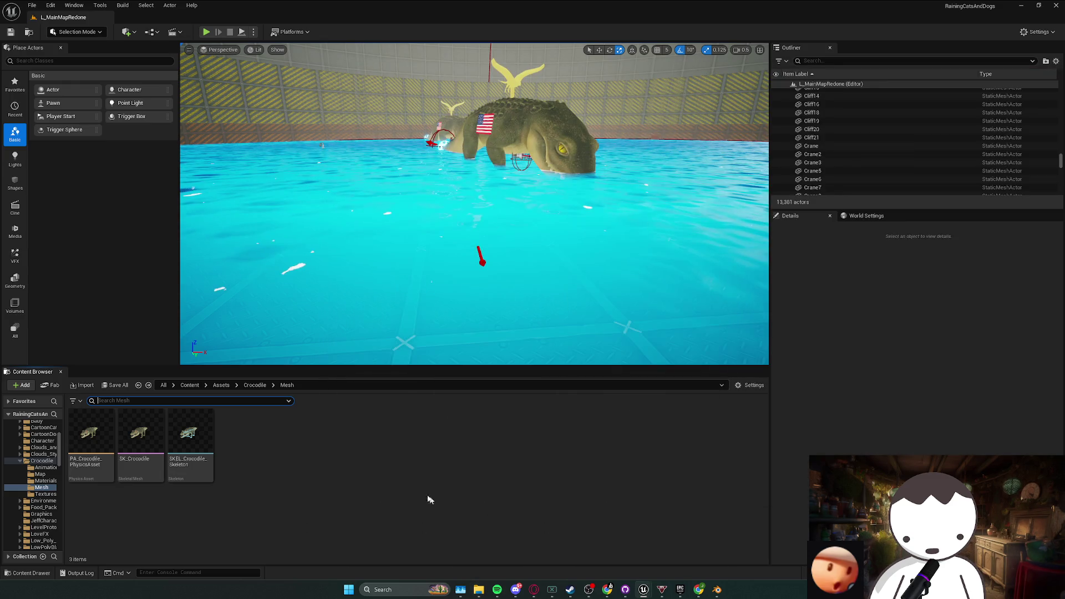
- Place the re-imported cowboyhat_for_export mesh in the level and scale it up to 9.875
left_click_drag(103, 473, 309, 300)
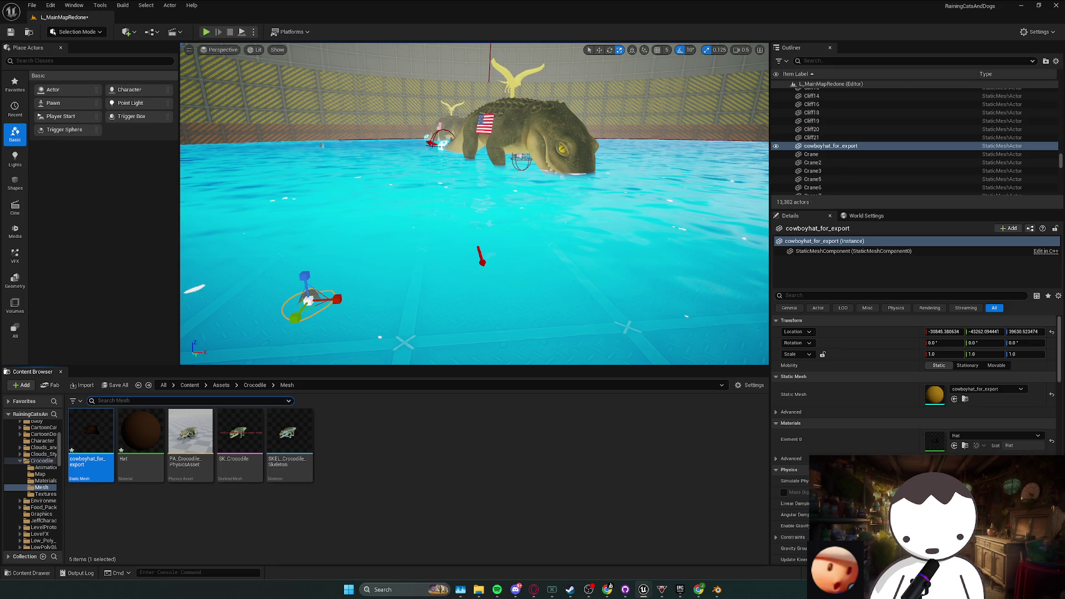
left_click(160, 436)
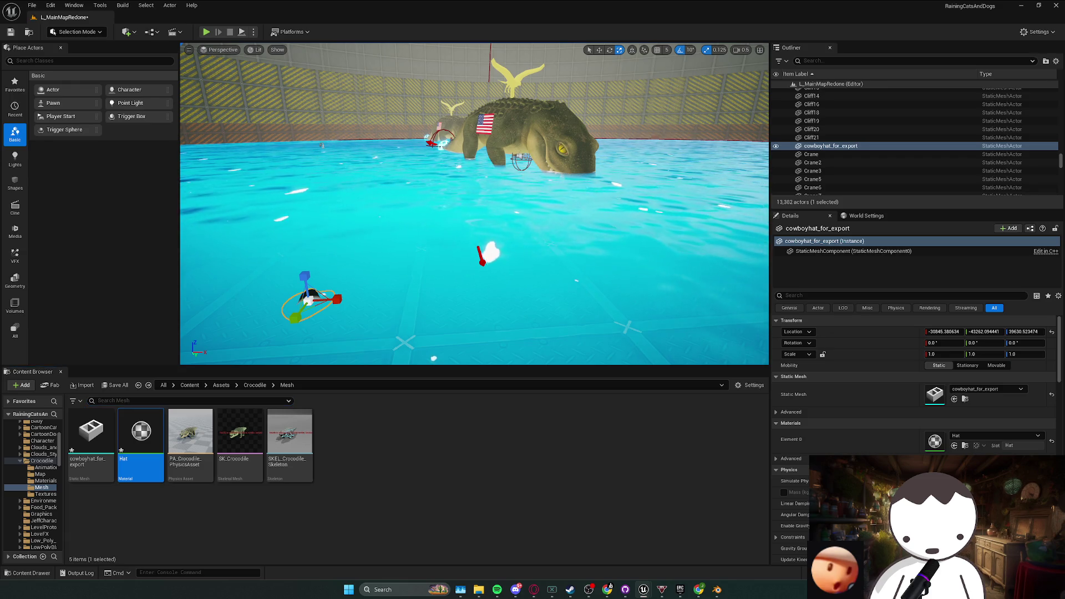
mouse_move(92, 433)
left_mouse_down()
mouse_move(177, 355)
mouse_move(429, 259)
mouse_move(420, 183)
mouse_move(463, 254)
left_mouse_up()
key("w")
key("Delete")
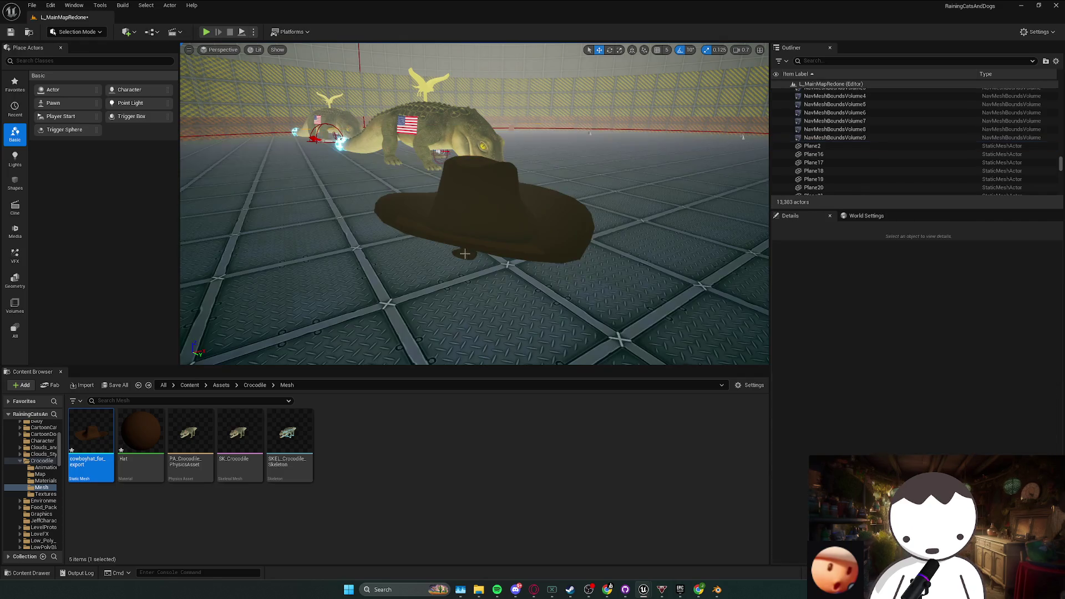
left_click(467, 252)
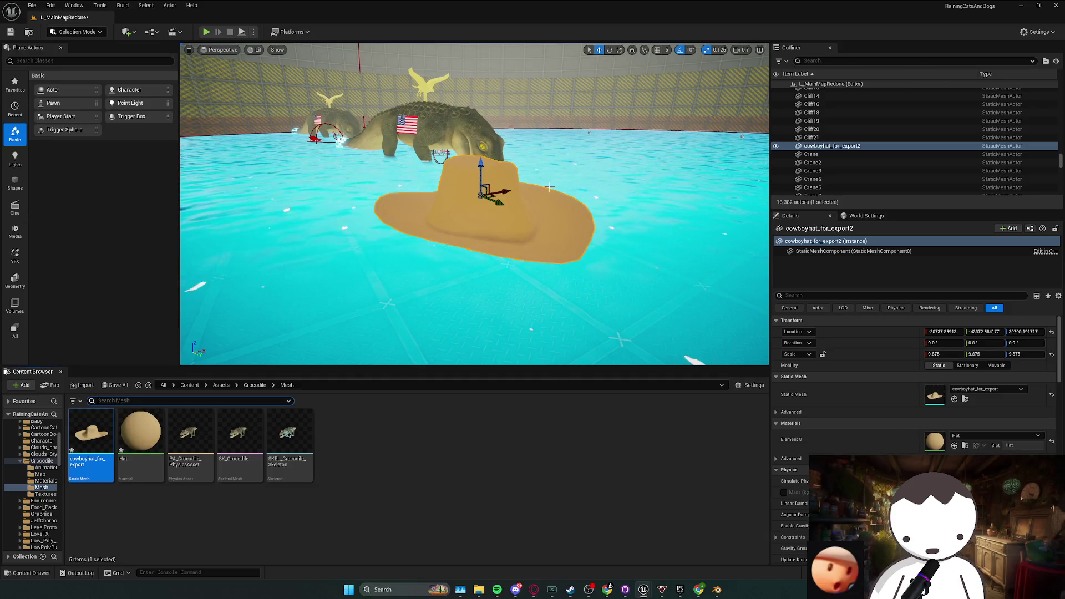
- Delete the enlarged cowboy hat actor, then fly the view across the water toward the crocodile
key("Delete")
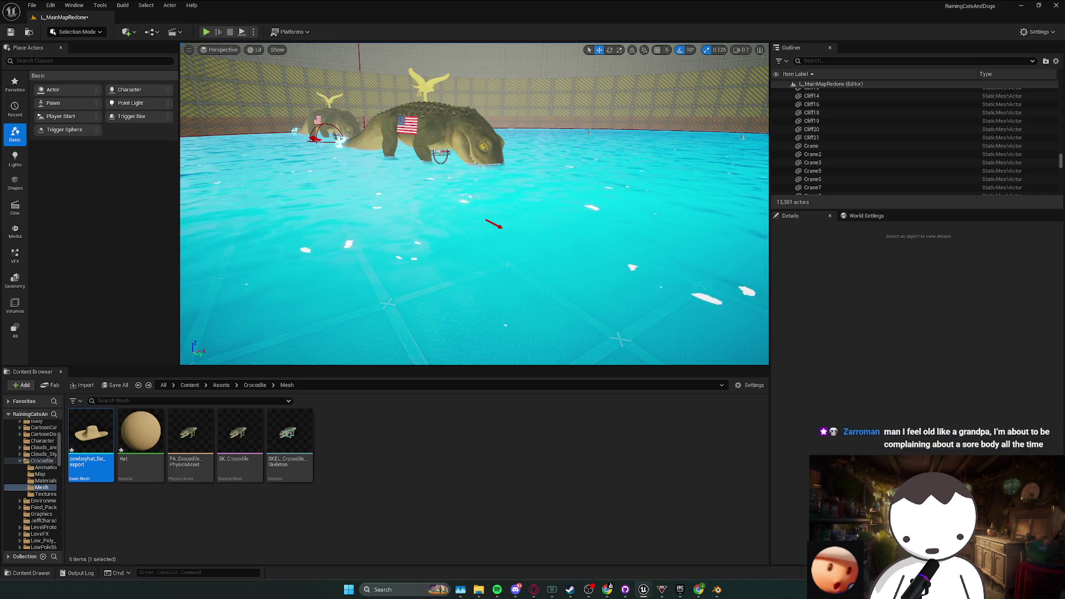
key("Right")
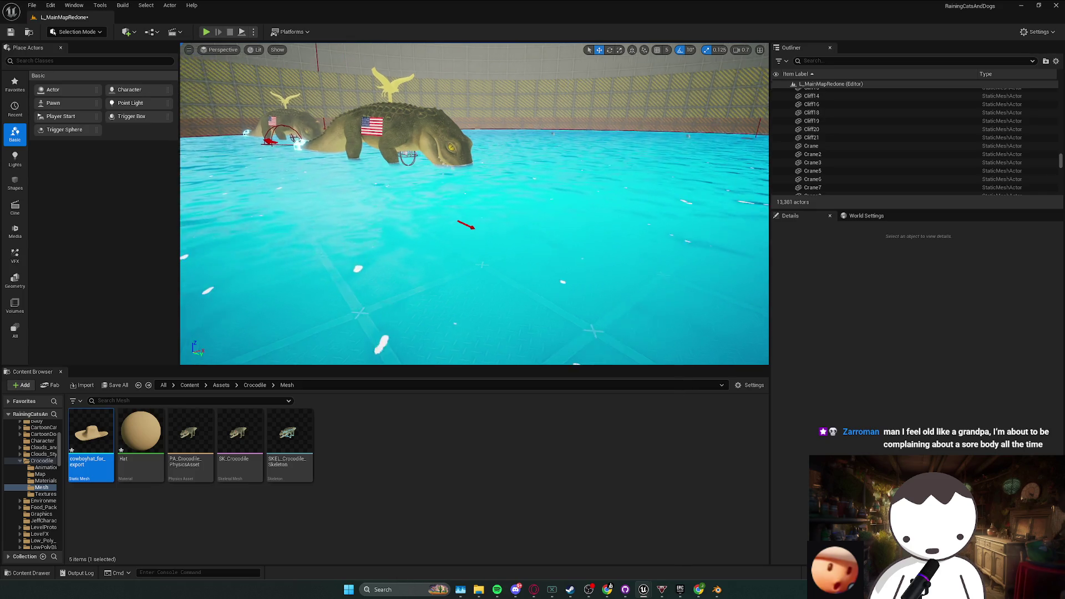
key("Up")
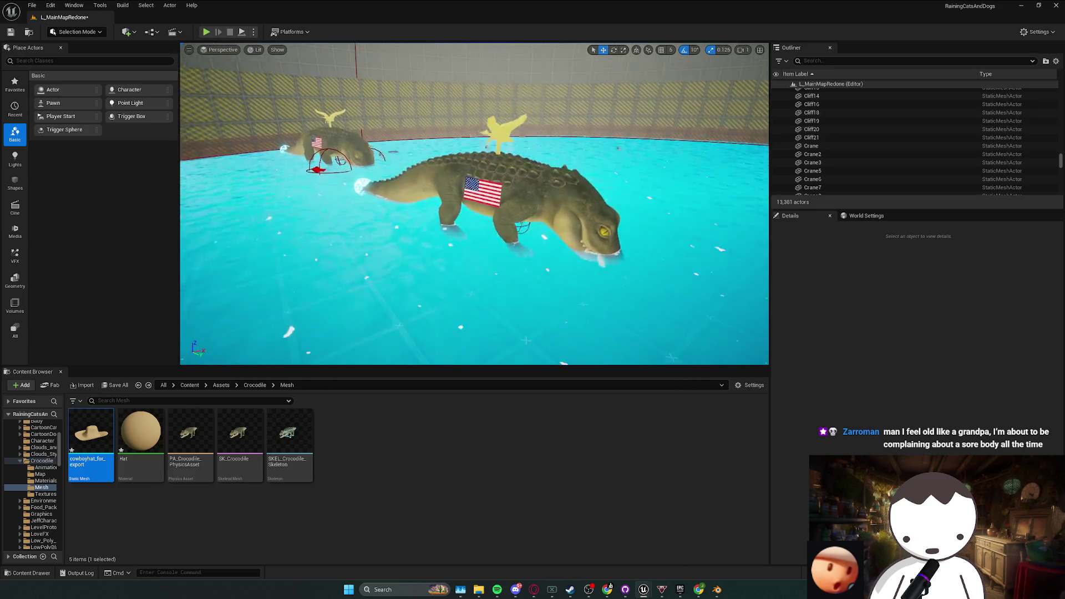
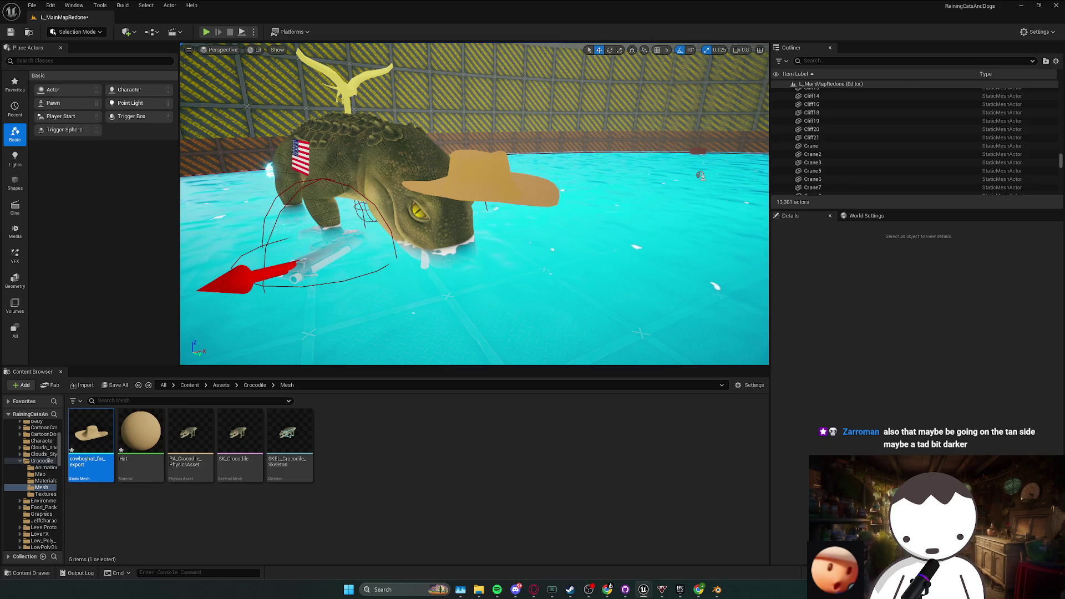
- Undo the last change, inspect the hatted crocodile, open the Hat material and save the level
key("ctrl+z")
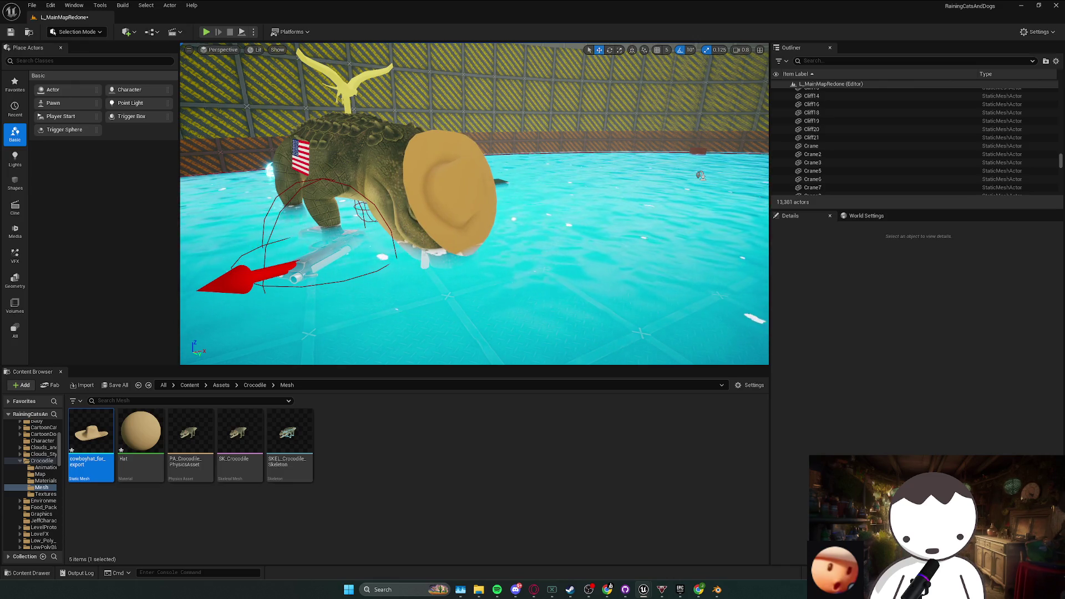
scroll(393, 278, "down", 3)
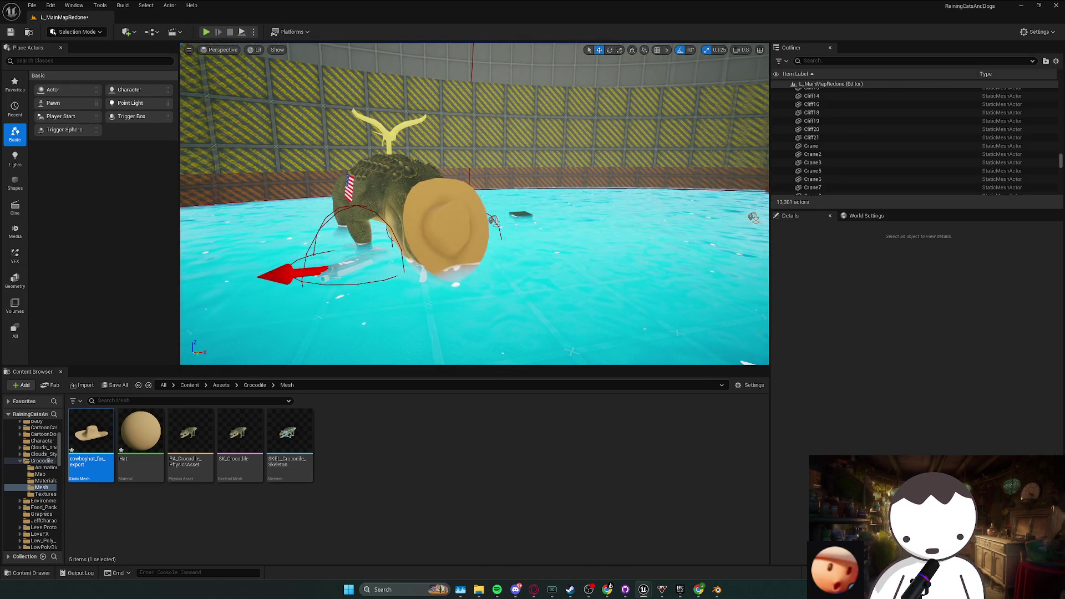
scroll(384, 216, "down", 1)
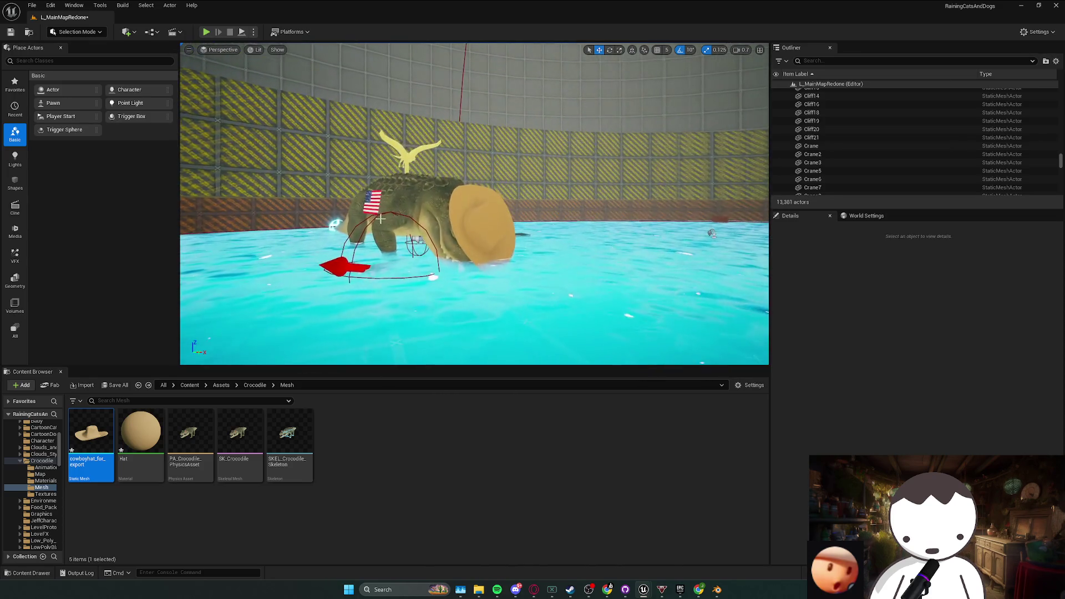
scroll(474, 203, "up", 2)
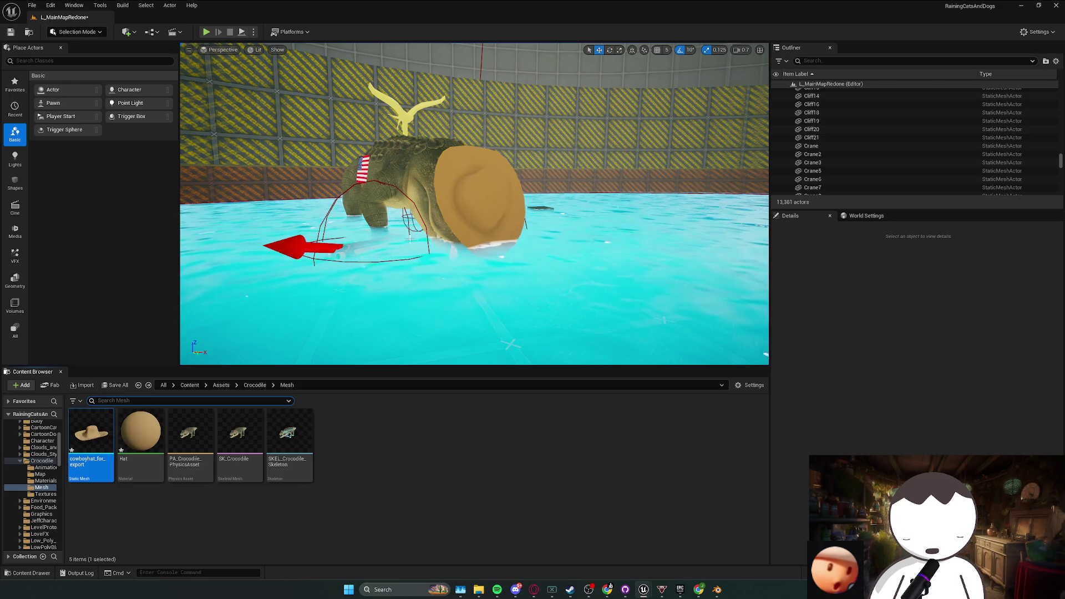
scroll(409, 240, "down", 5)
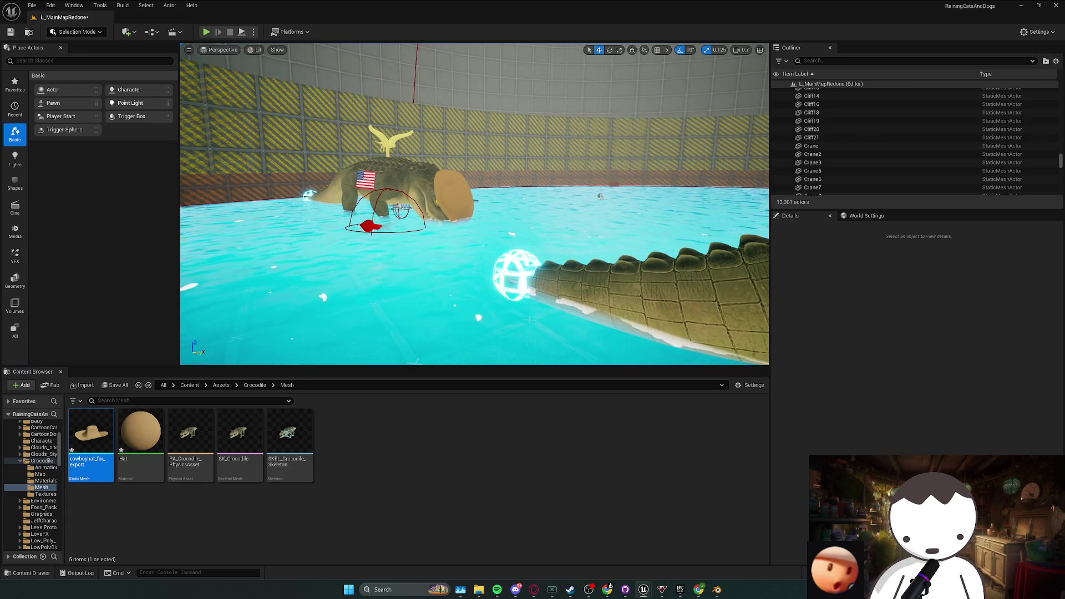
double_click(141, 433)
key("ctrl+s")
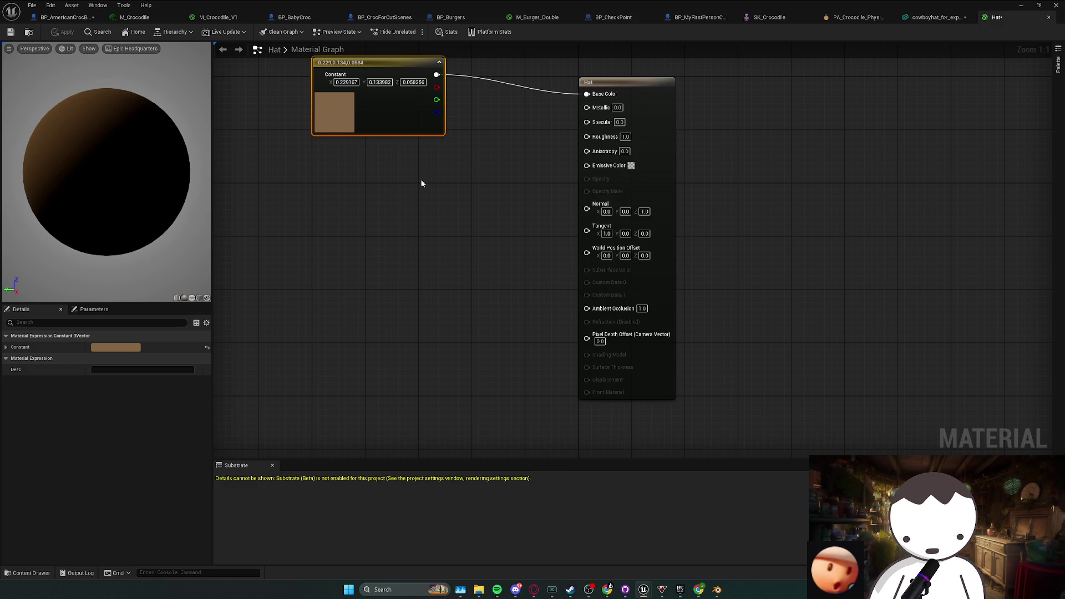
- Paste the copied cowboy hat component into the BP_CrocForCutScenes blueprint
left_click(67, 17)
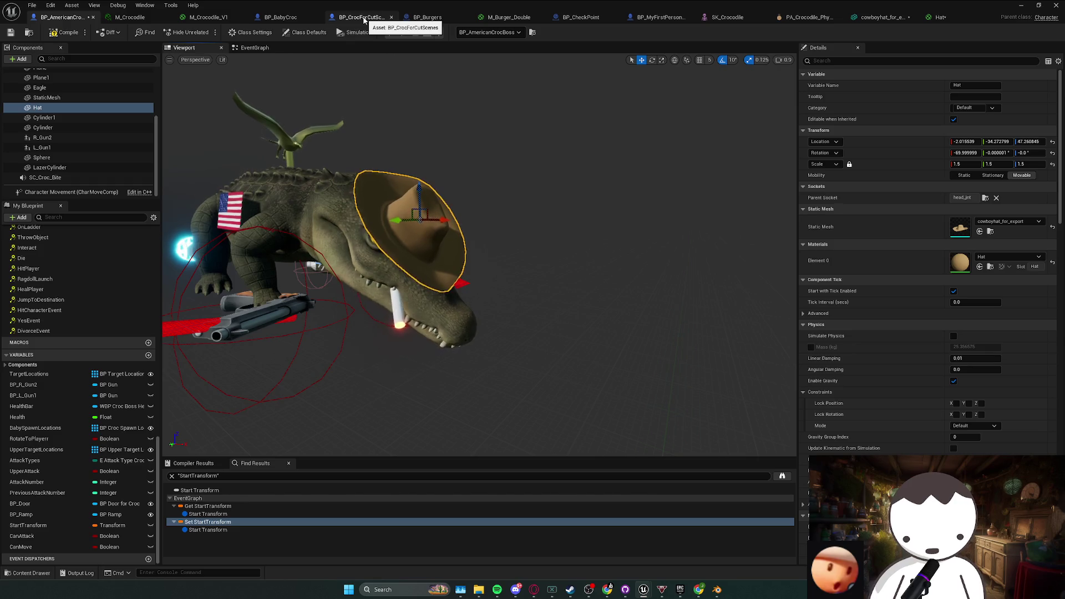
left_click(358, 17)
key("ctrl+v")
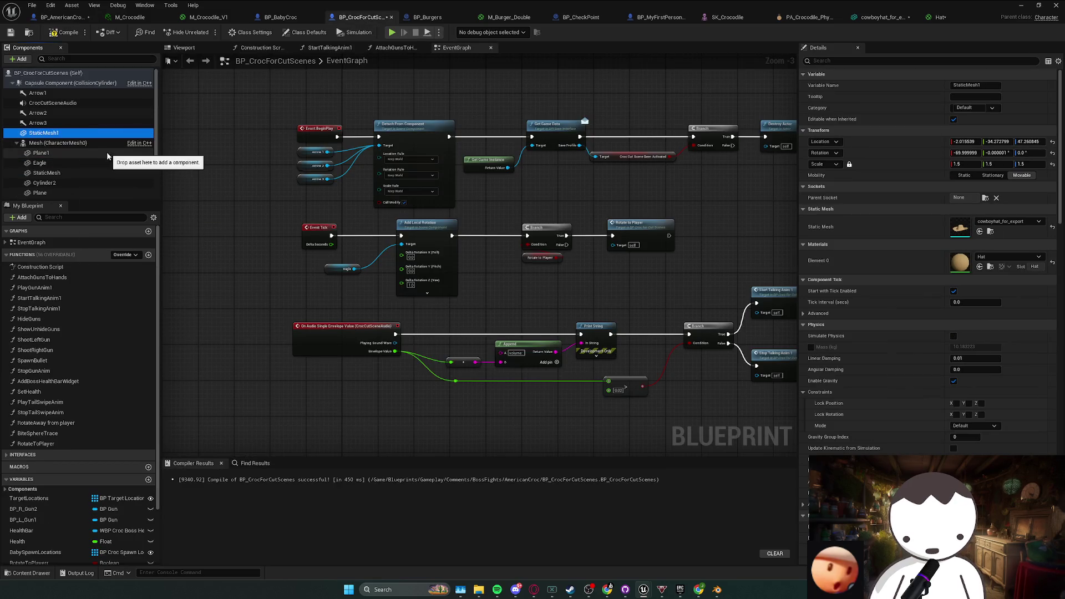
- Attach the pasted hat component under Mesh with parent socket head_jnt
left_click(184, 47)
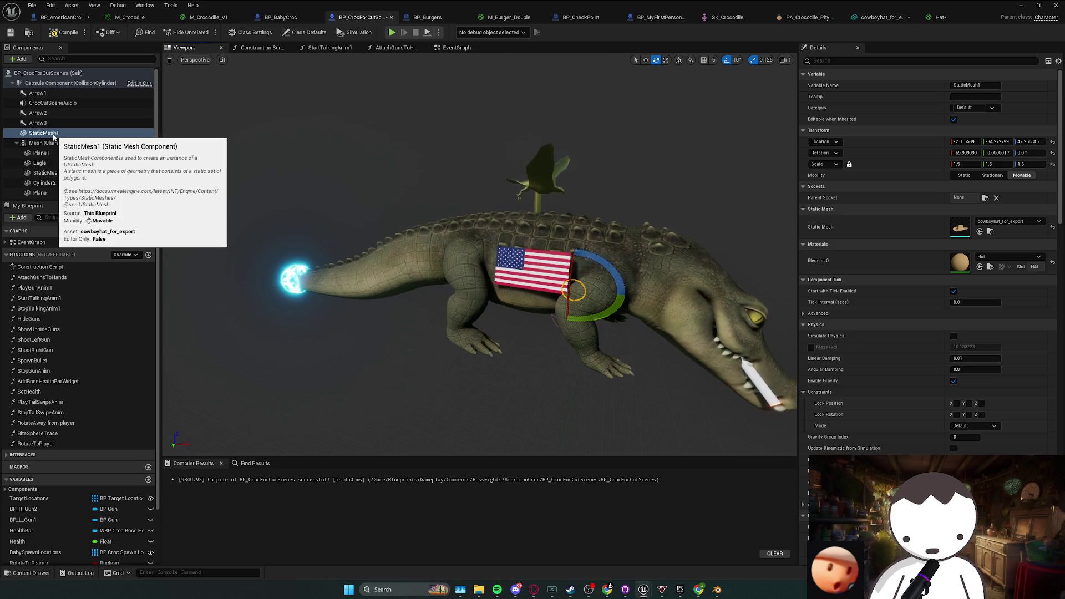
mouse_move(53, 136)
left_mouse_down()
mouse_move(72, 158)
mouse_move(55, 143)
left_mouse_up()
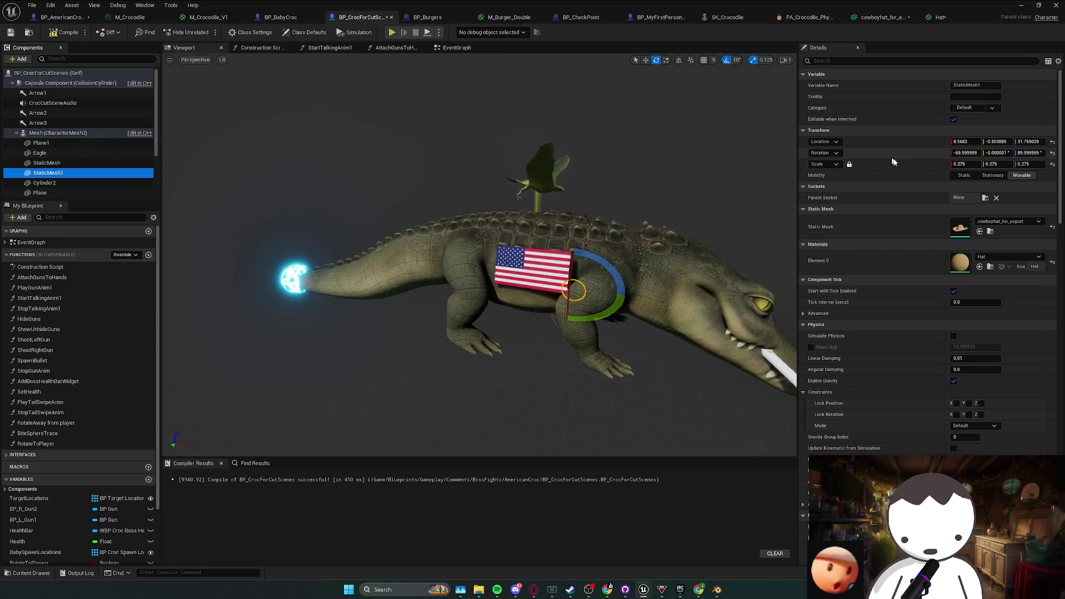
scroll(1004, 444, "down", 5)
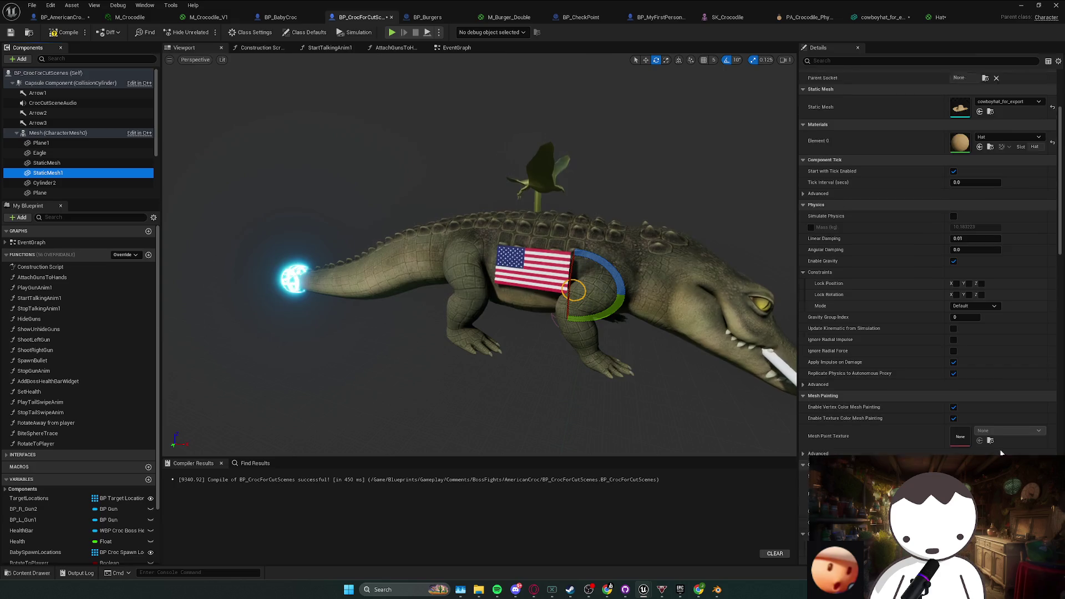
scroll(1007, 330, "up", 5)
scroll(998, 377, "down", 5)
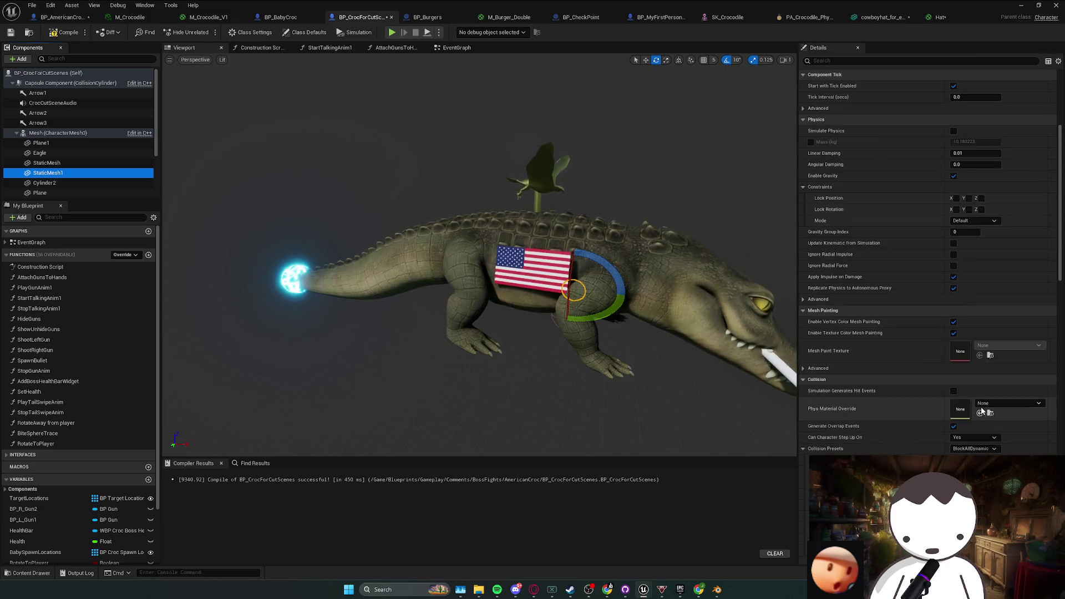
scroll(1025, 361, "up", 5)
left_click(965, 197)
type("hat")
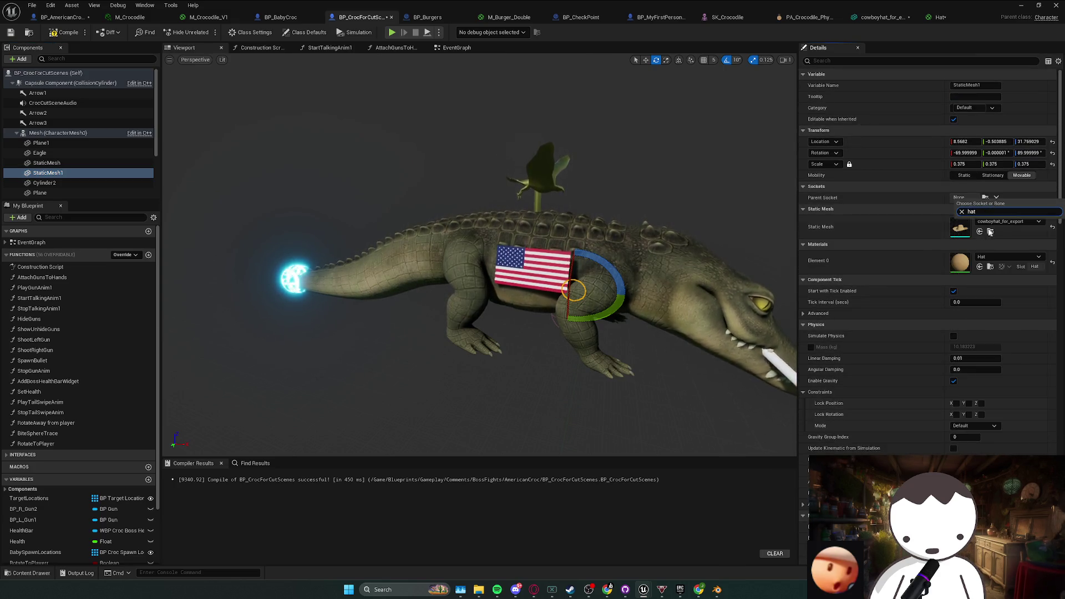
left_click(922, 207)
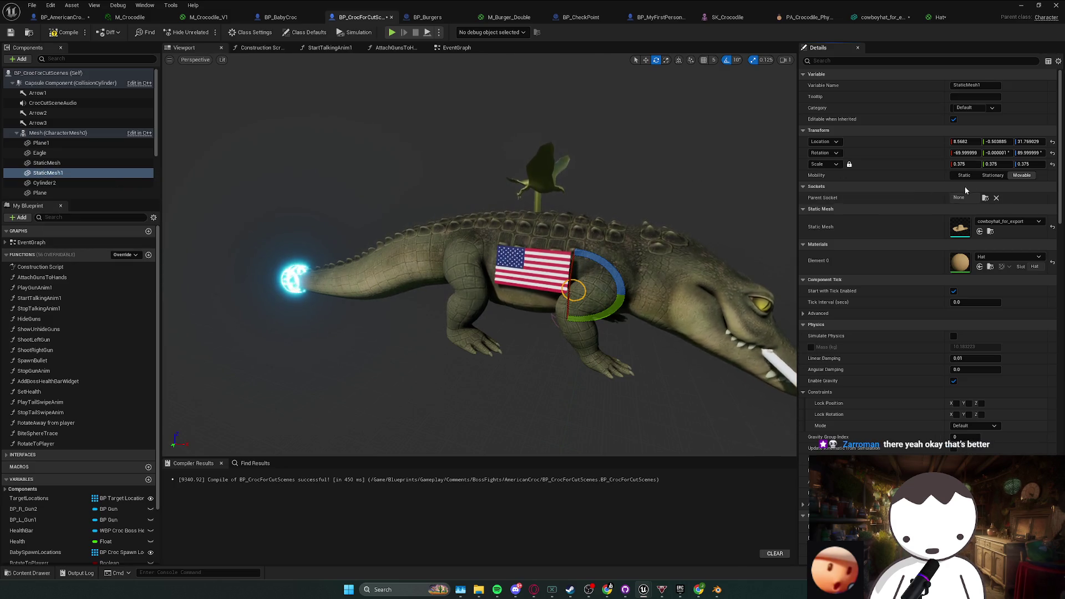
left_click(982, 221)
left_click(982, 222)
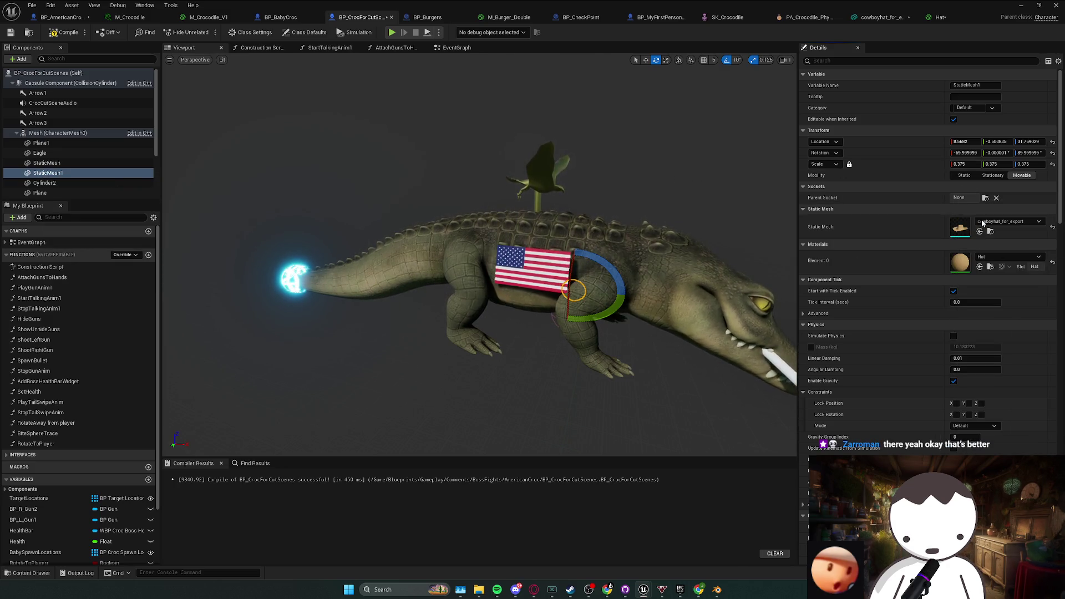
- Compile BP_CrocForCutScenes and rename the hat component to Hat
left_click(58, 35)
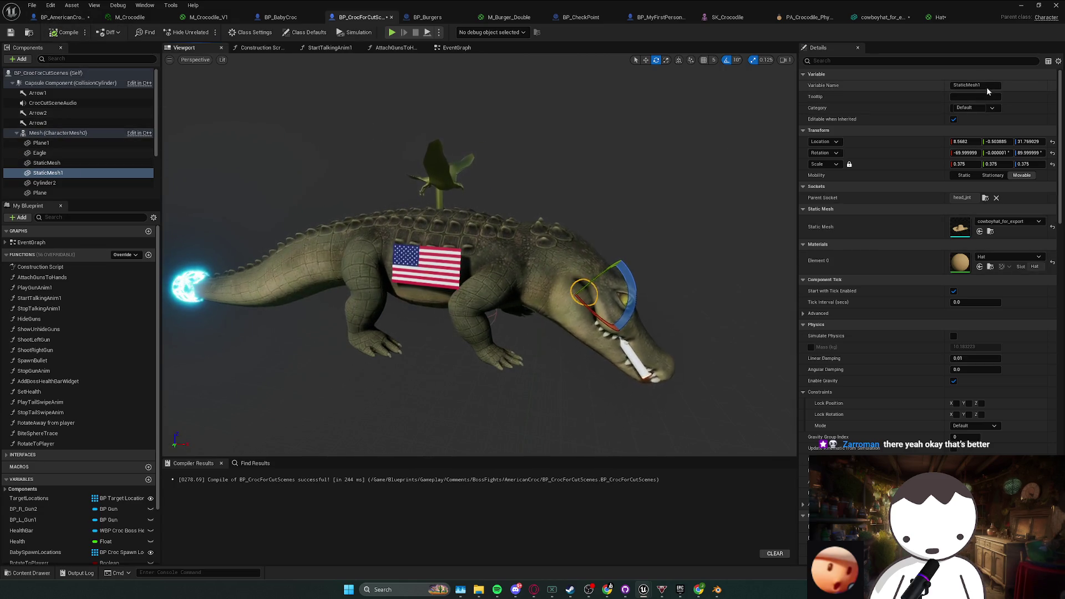
type("at")
key("Return")
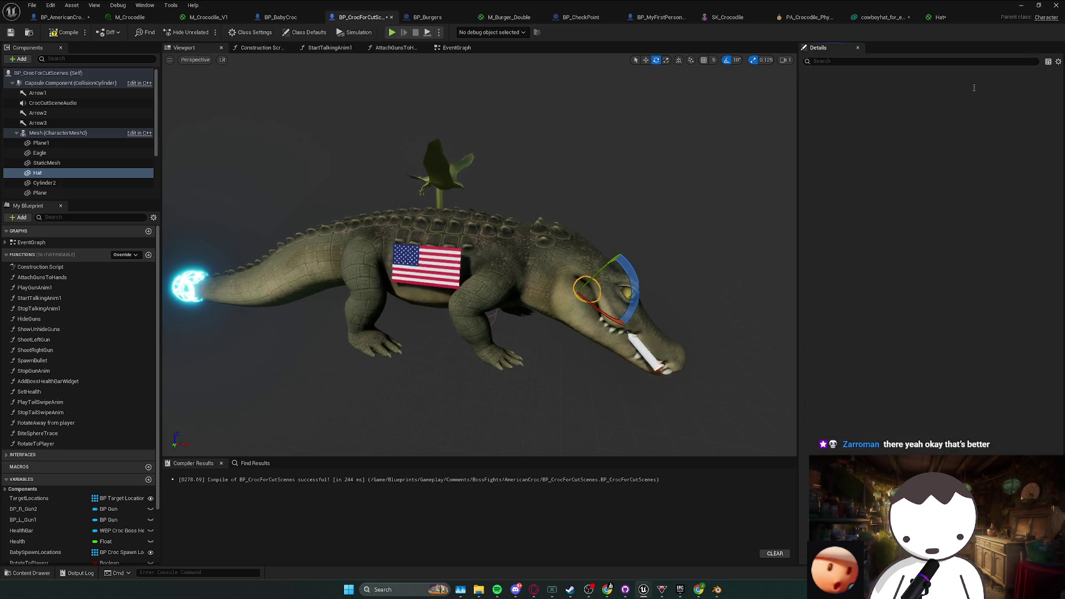
left_click(63, 17)
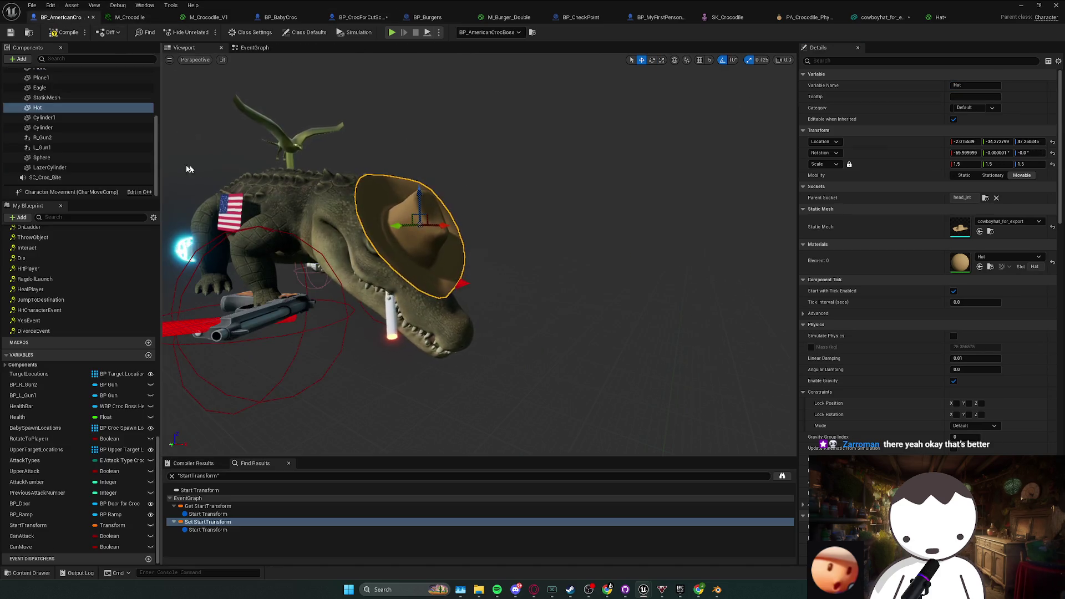
- Copy all Transform properties from the boss's Hat component
right_click(906, 132)
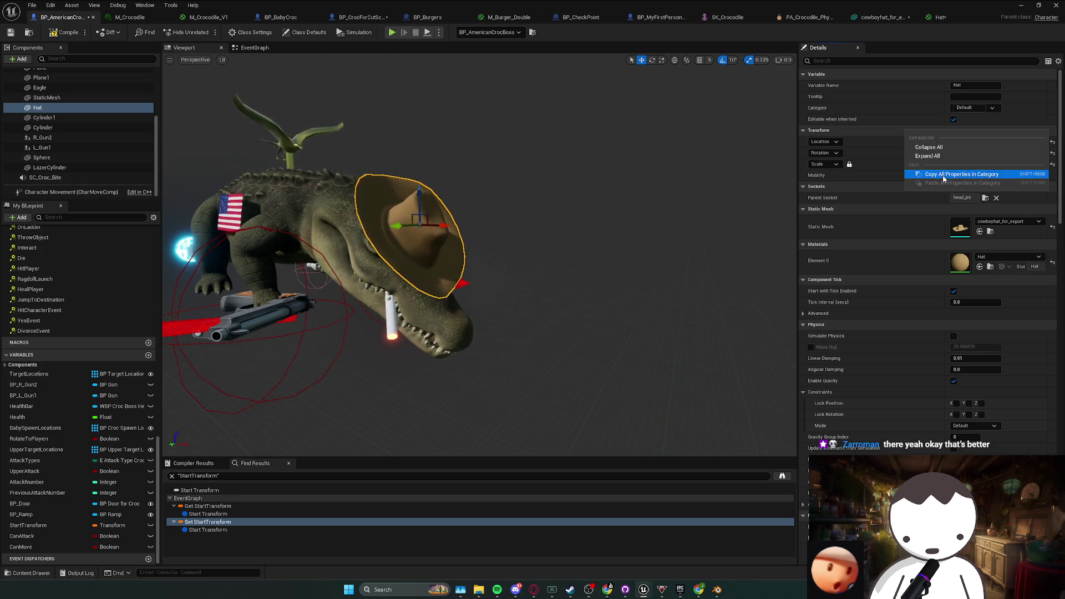
left_click(943, 174)
left_click(429, 17)
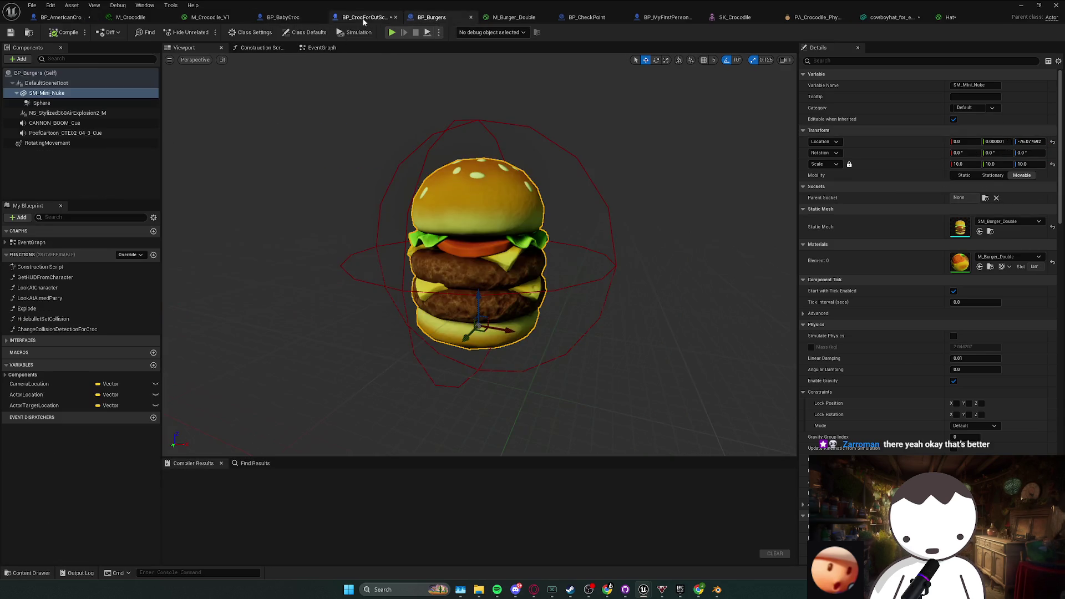
left_click(294, 19)
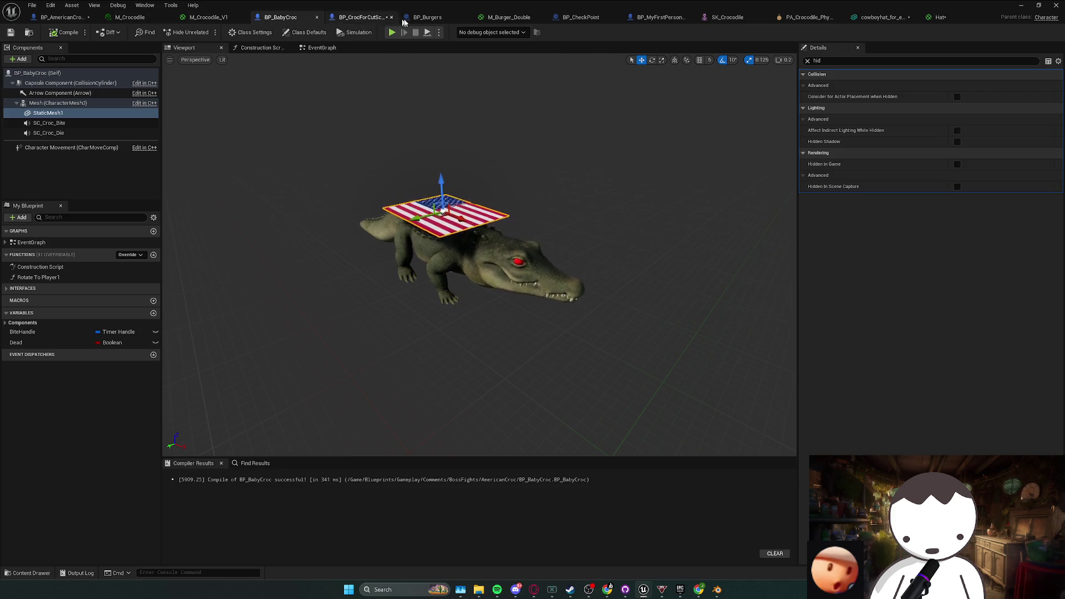
left_click(404, 18)
left_click(663, 17)
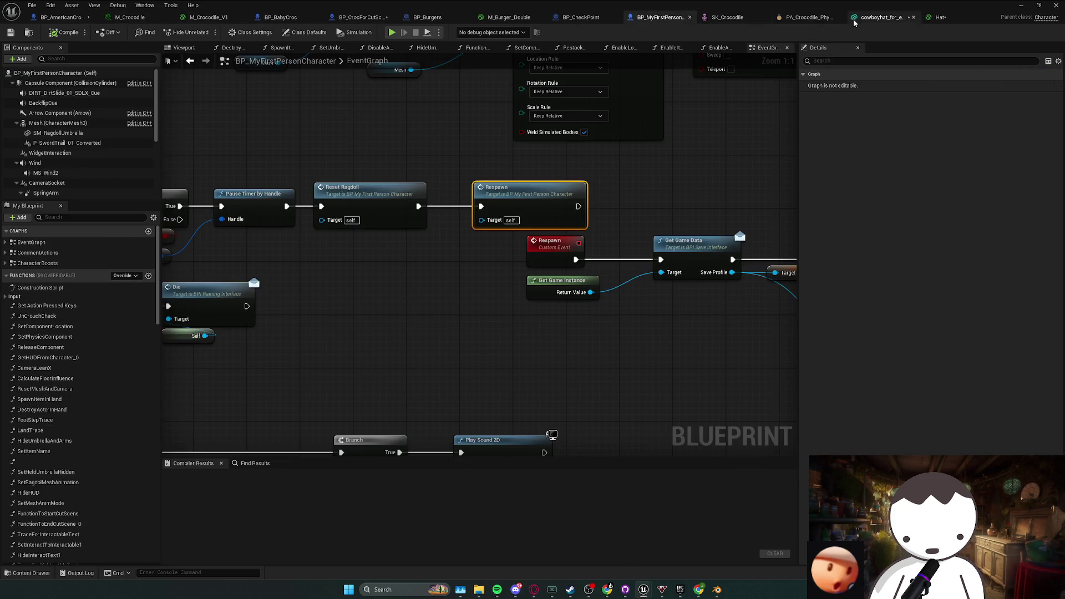
left_click(363, 17)
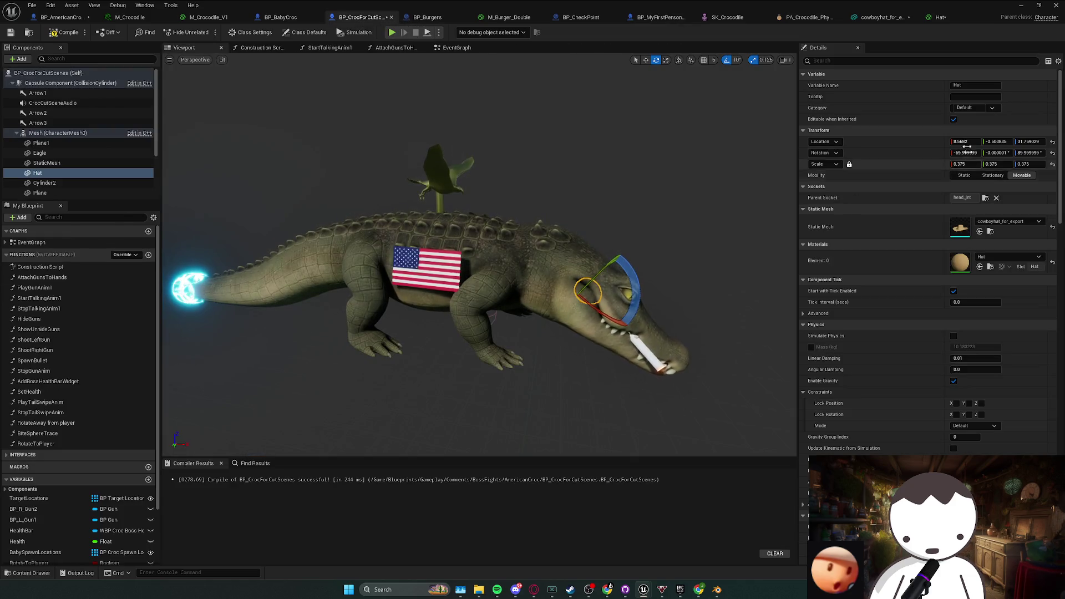
- Paste that transform onto the cutscene crocodile's Hat, frame it and save
right_click(914, 134)
left_click(969, 185)
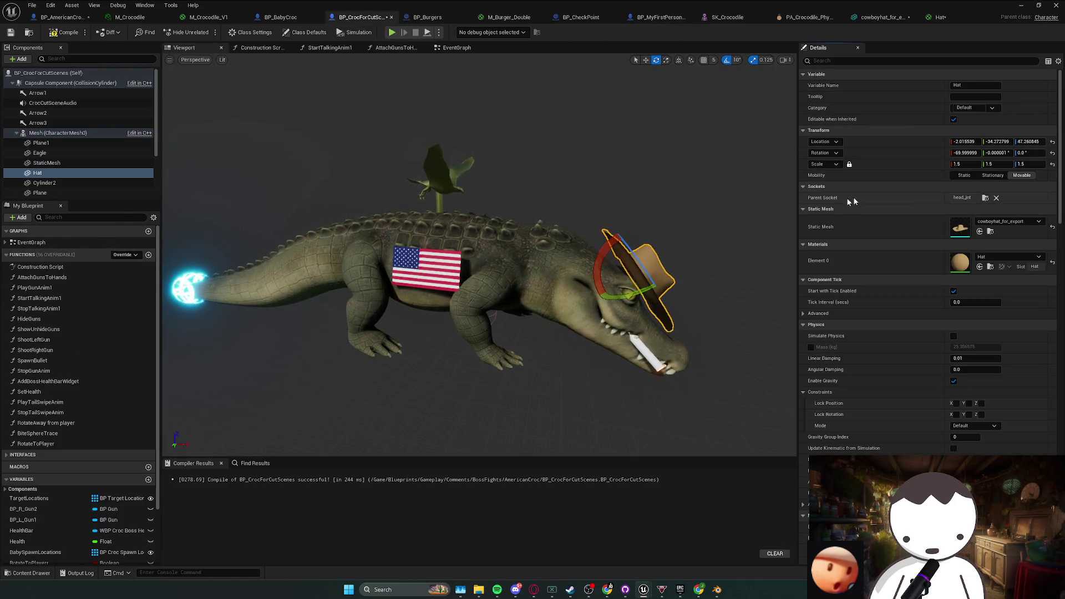
key("f")
key("ctrl+s")
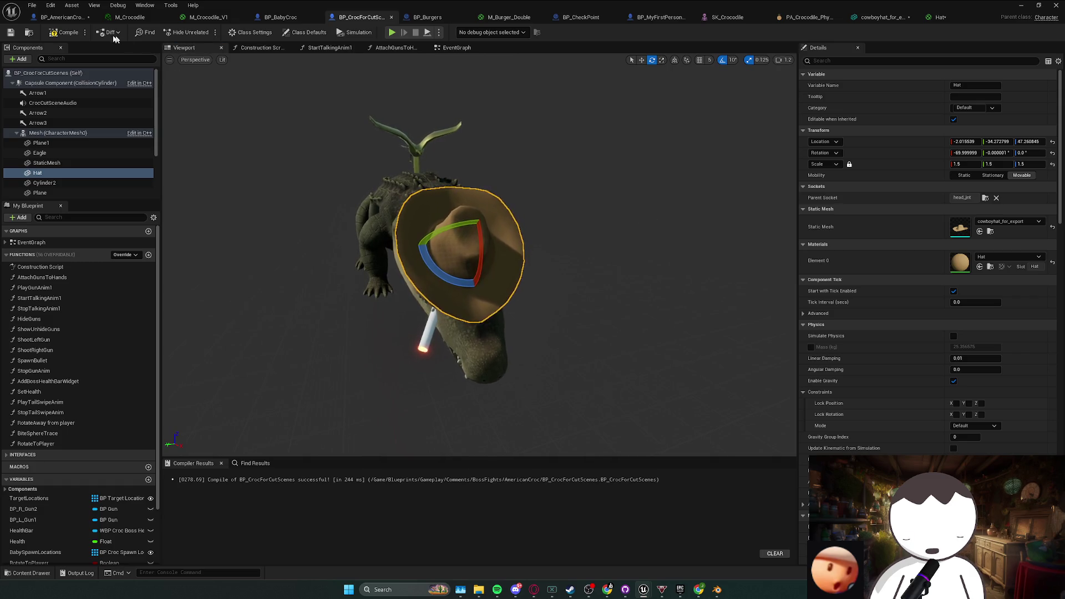
left_click(67, 17)
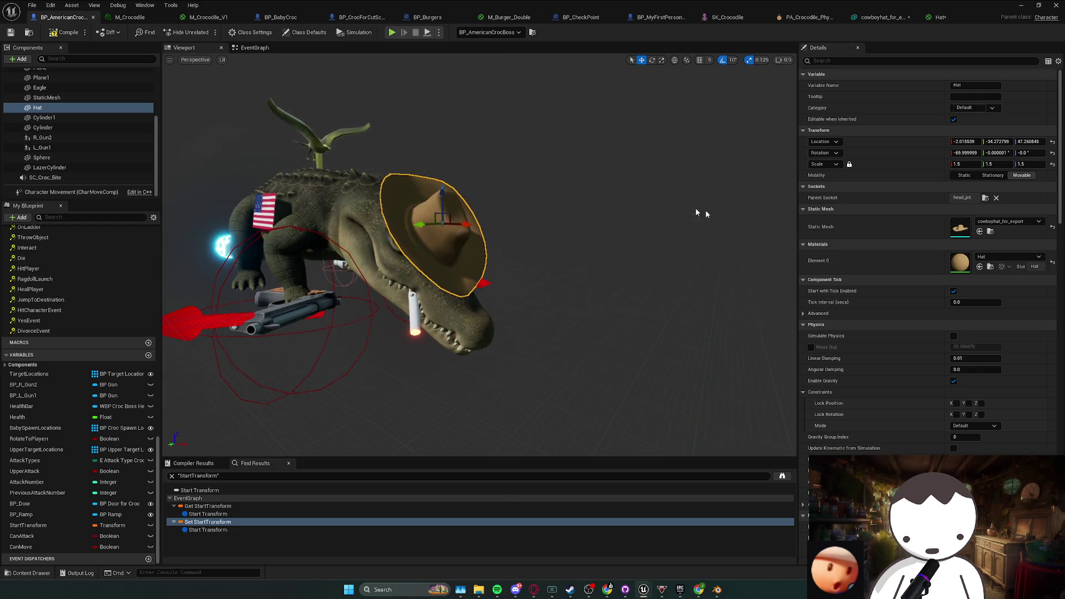
left_click(285, 18)
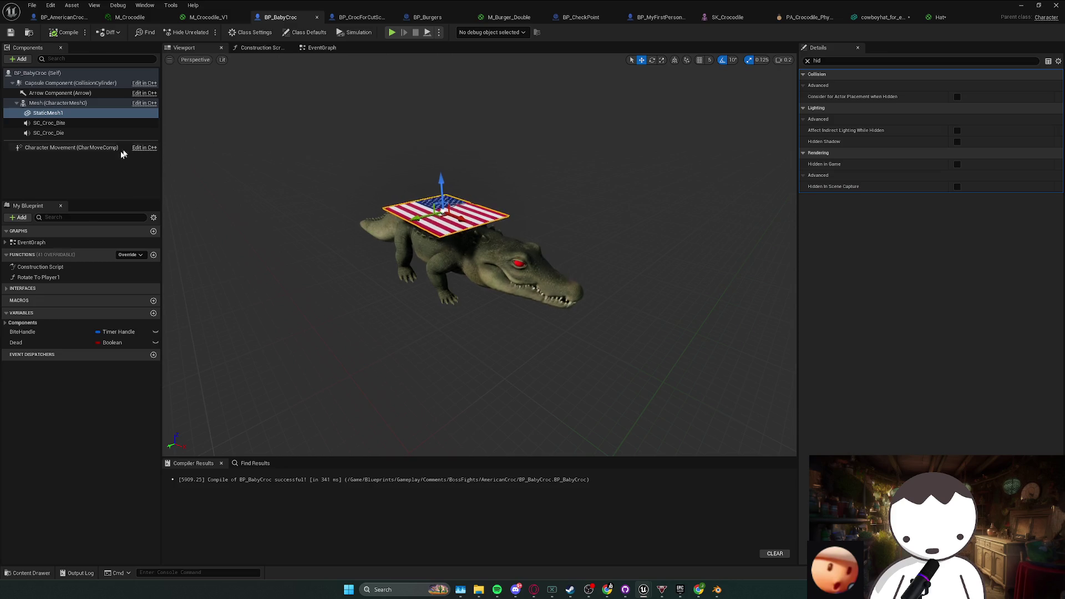
- Paste the cutscene crocodile's Hat component into BP_BabyCroc
left_click(69, 104)
left_click(362, 17)
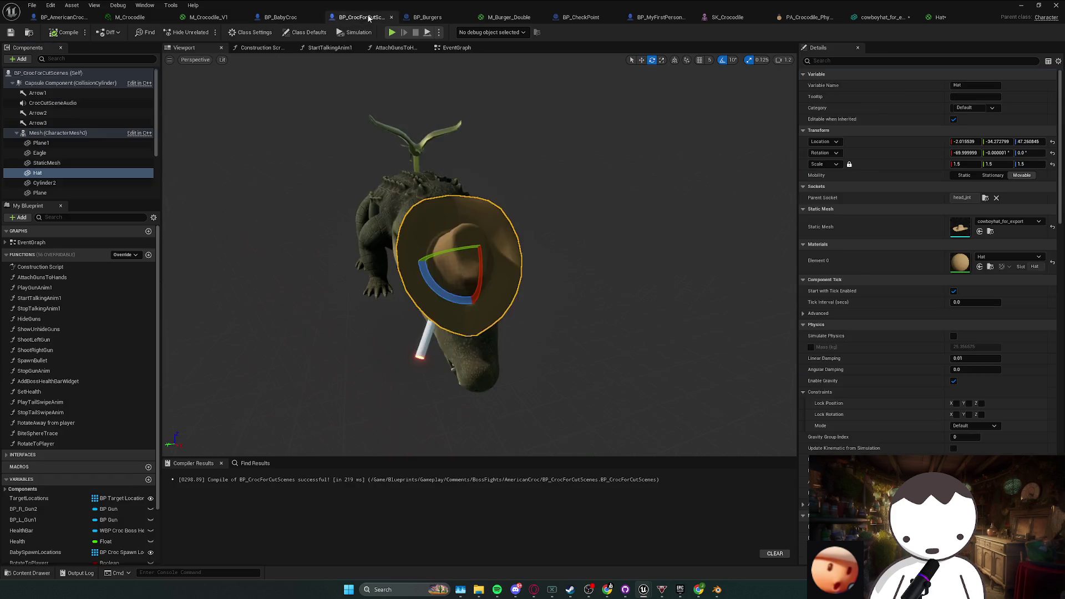
left_click(61, 162)
left_click(61, 172)
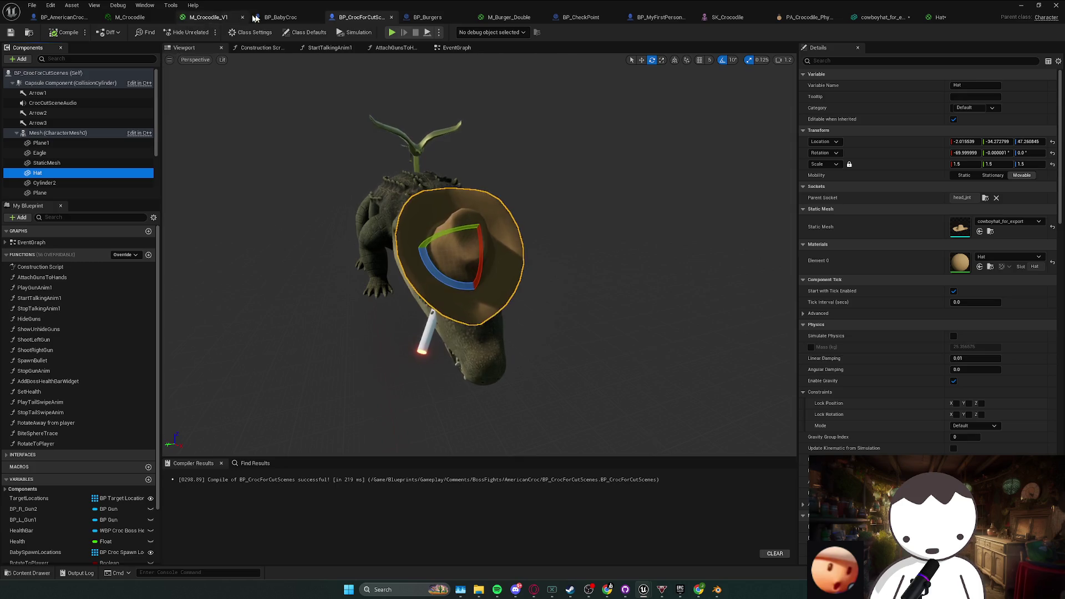
left_click(280, 18)
key("ctrl+v")
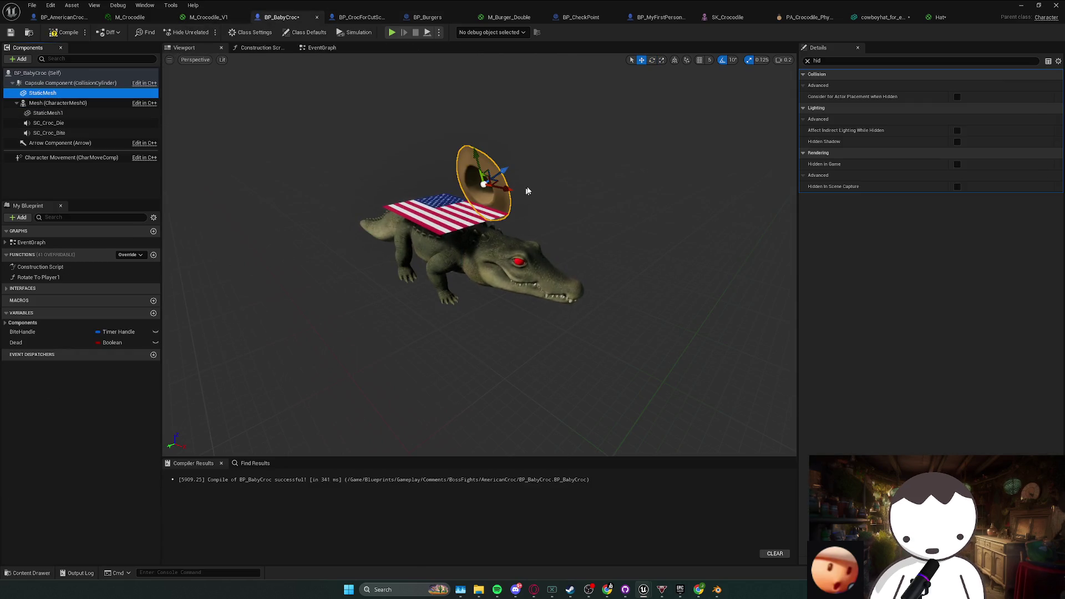
- Attach the baby croc's hat under Mesh on the head_jnt bone
left_click(808, 61)
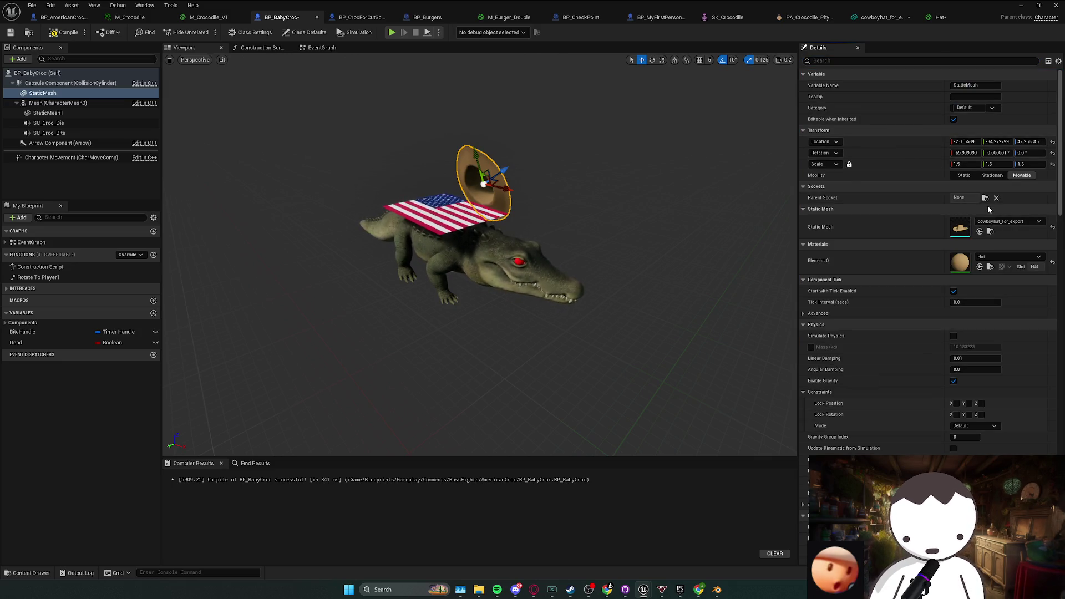
left_click_drag(36, 95, 55, 103)
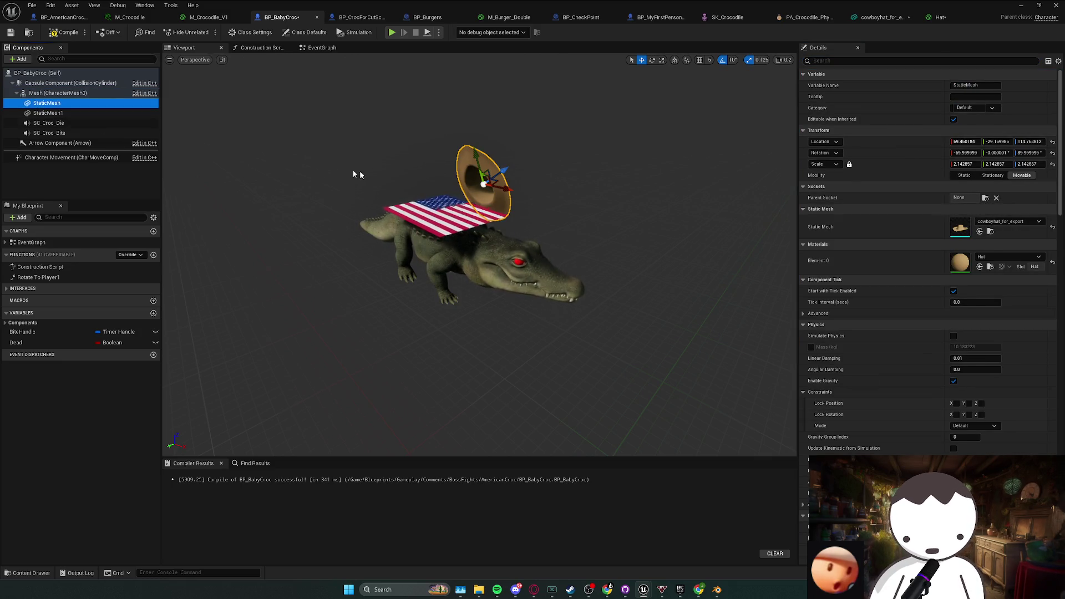
left_click(986, 198)
left_click(993, 233)
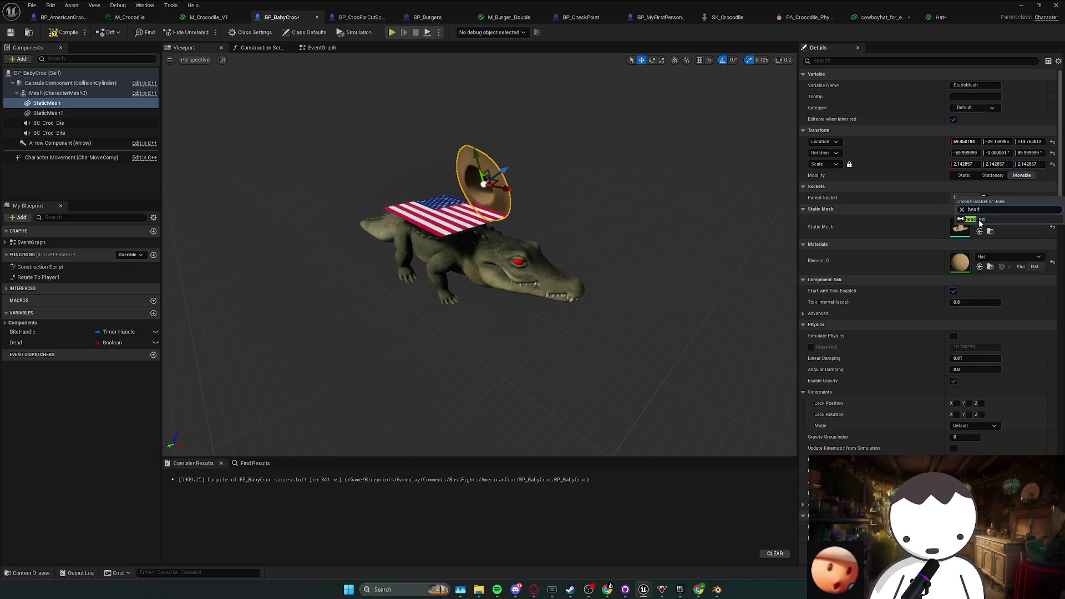
- Paste the cutscene hat's transform (scale 1.5) onto the baby croc's hat and compile
right_click(919, 143)
right_click(919, 132)
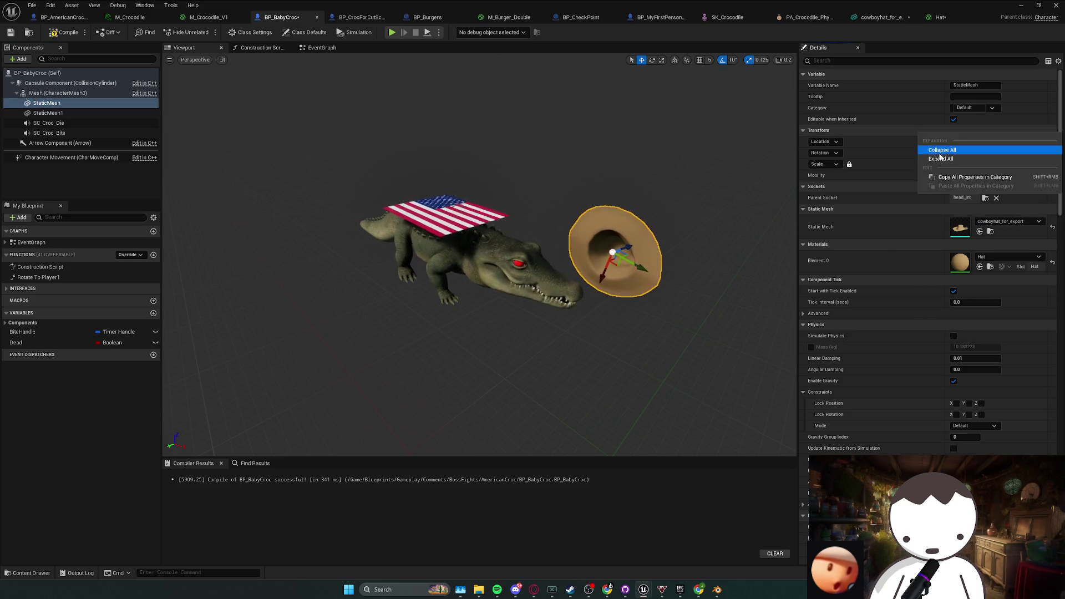
left_click(358, 17)
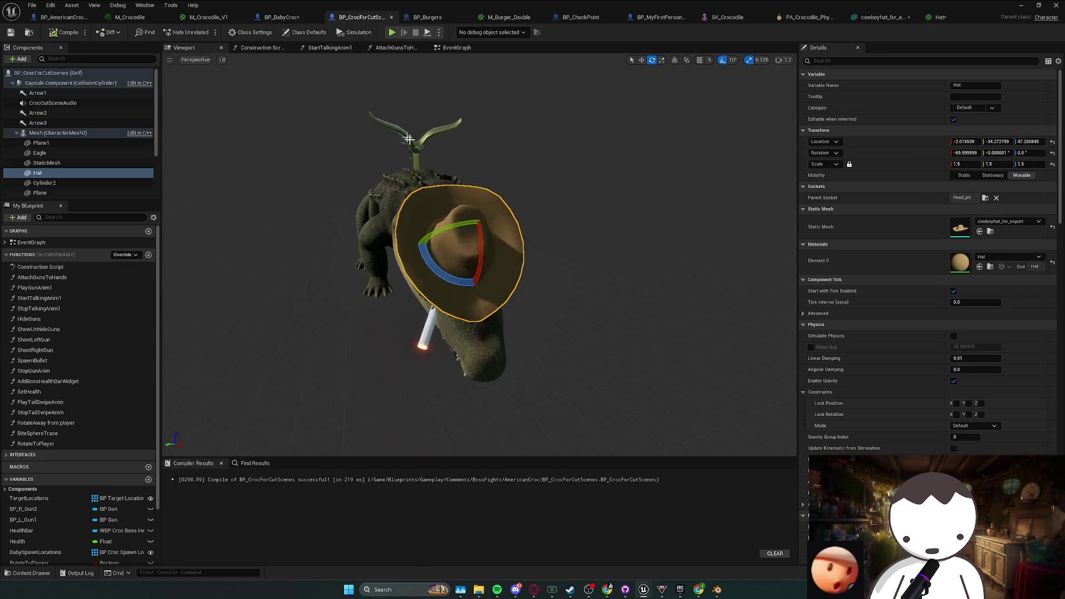
right_click(904, 132)
left_click(954, 186)
left_click(64, 18)
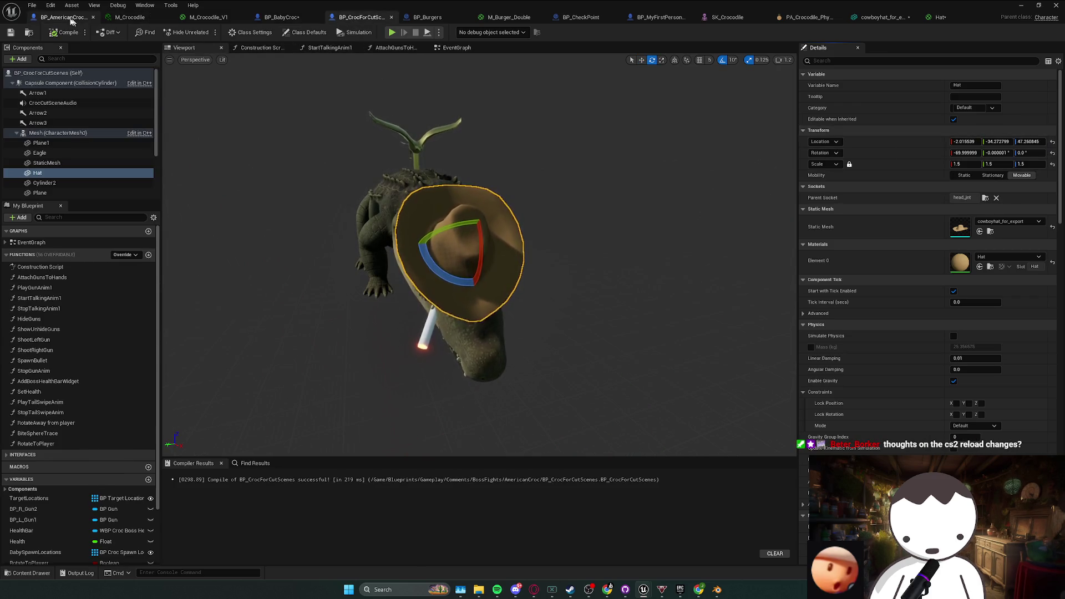
left_click(282, 17)
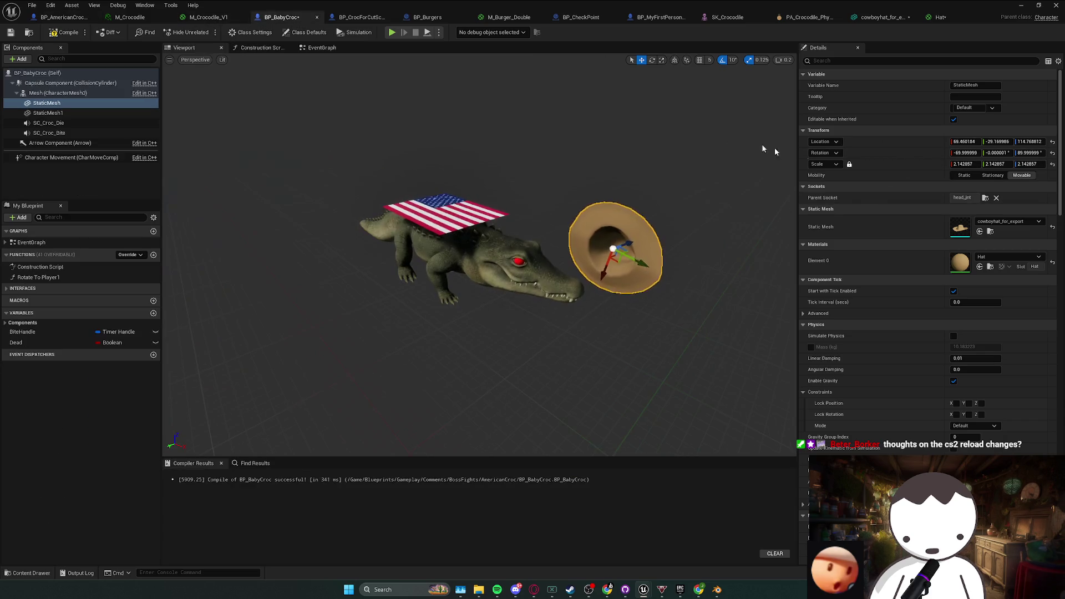
right_click(846, 132)
left_click(910, 186)
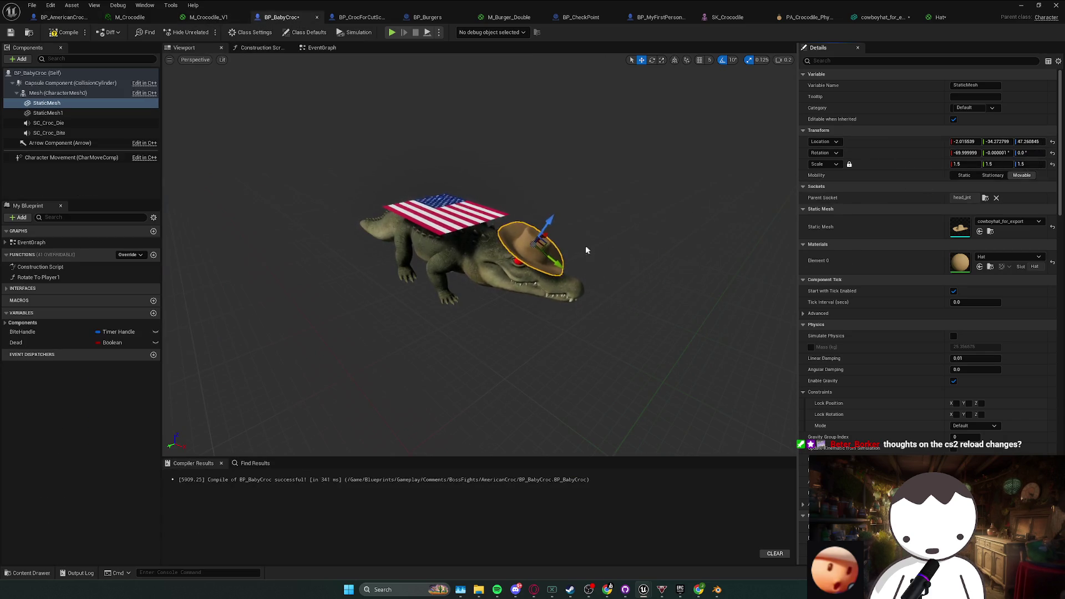
left_click(66, 32)
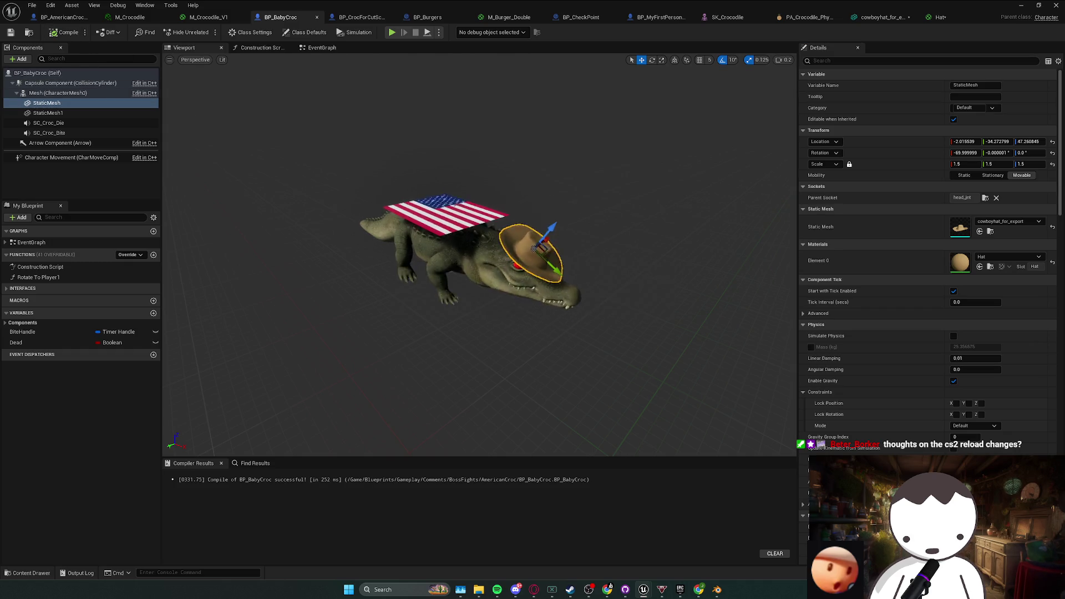
key("alt+Tab")
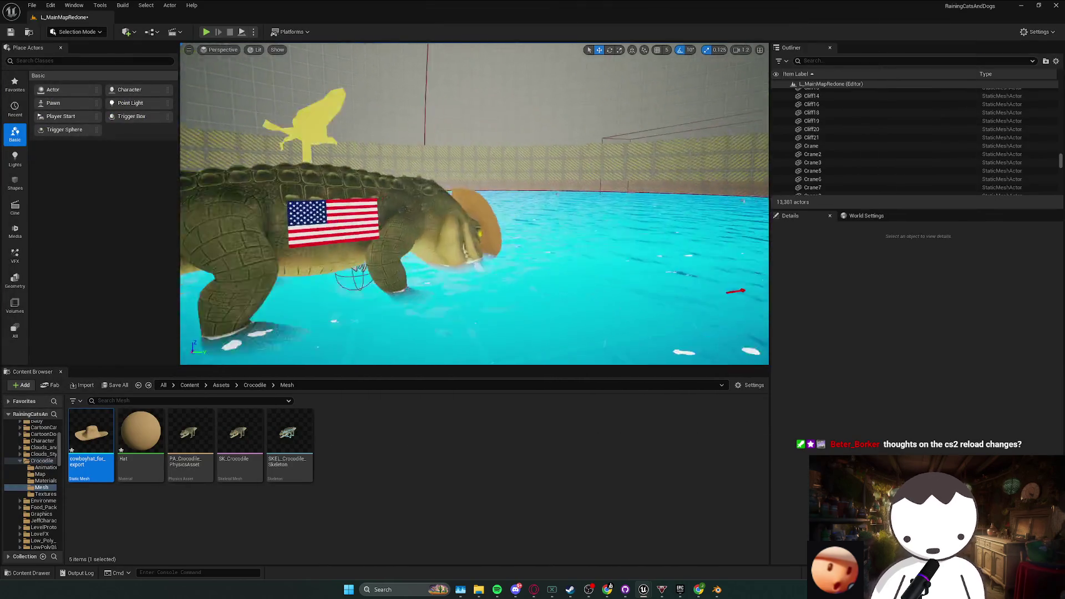
- Play-test L_MainMapRedone, walking forward toward the hatted croc boss arena
scroll(475, 206, "down", 1)
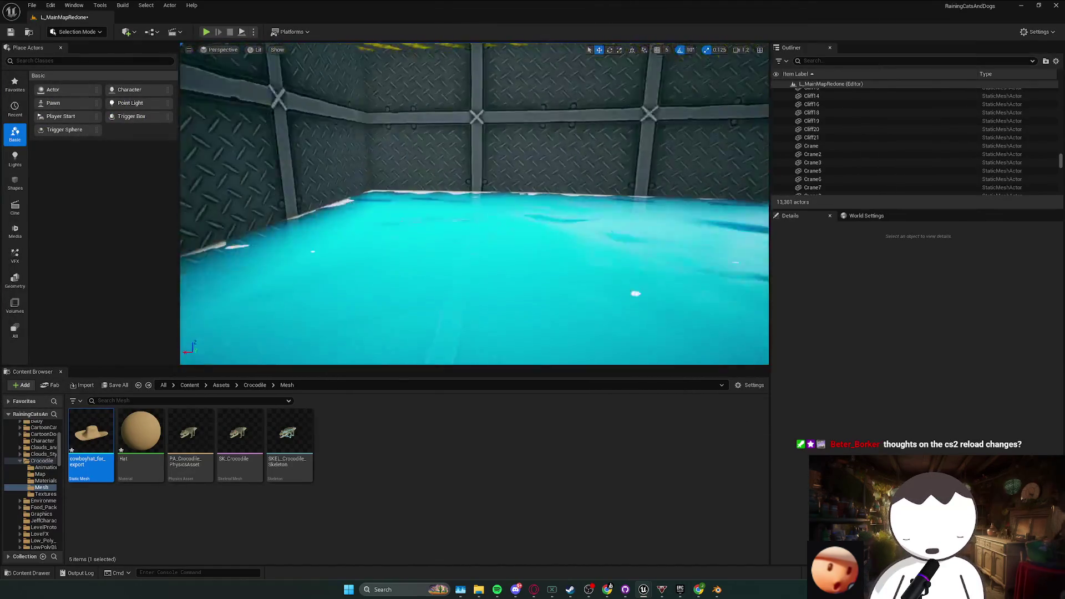
scroll(474, 206, "down", 1)
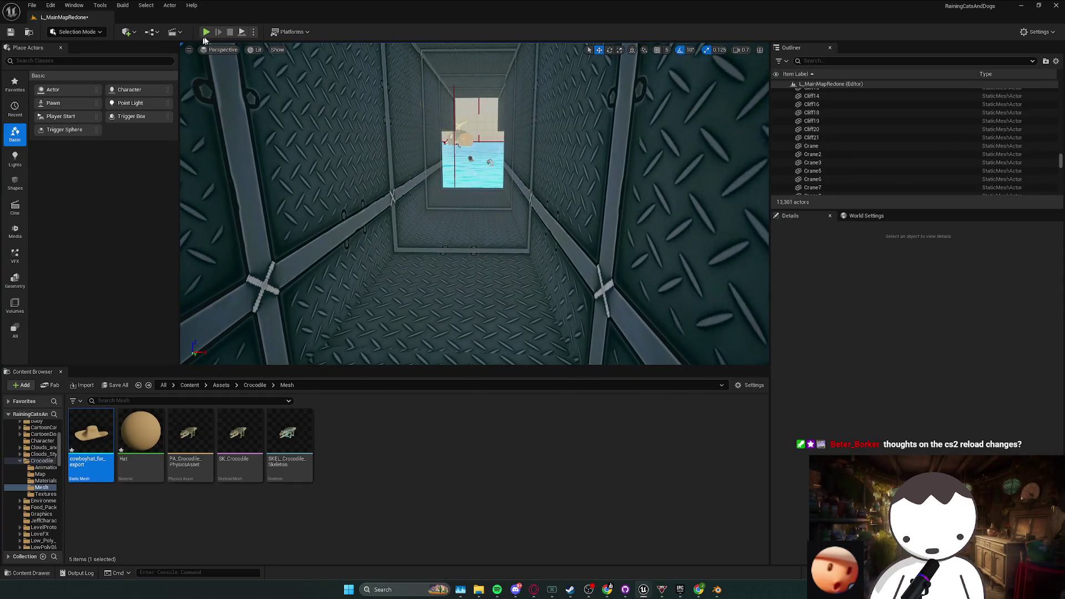
key("alt+p")
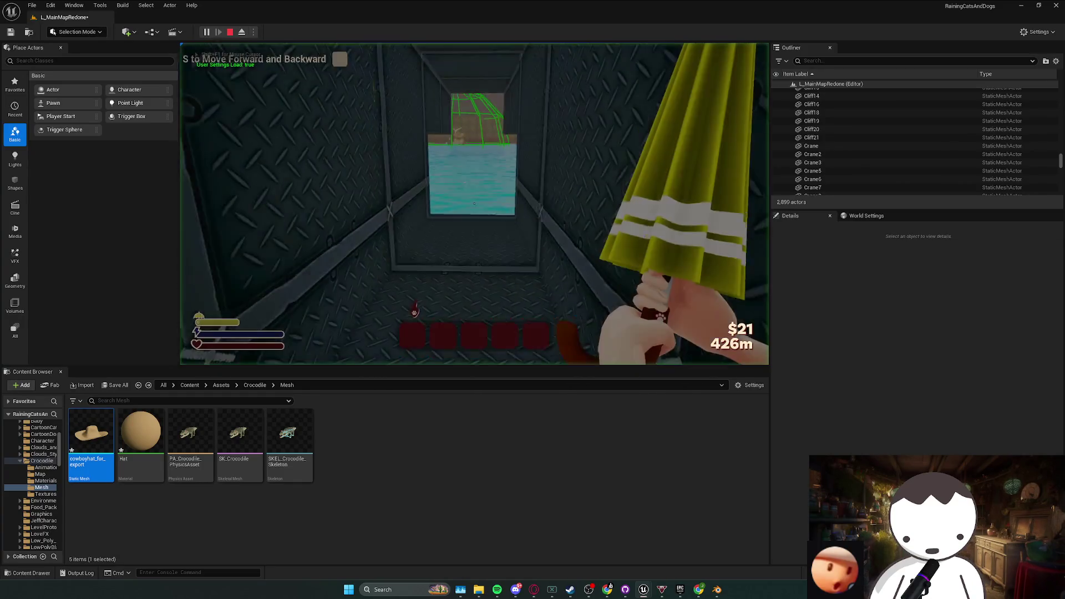
key("w")
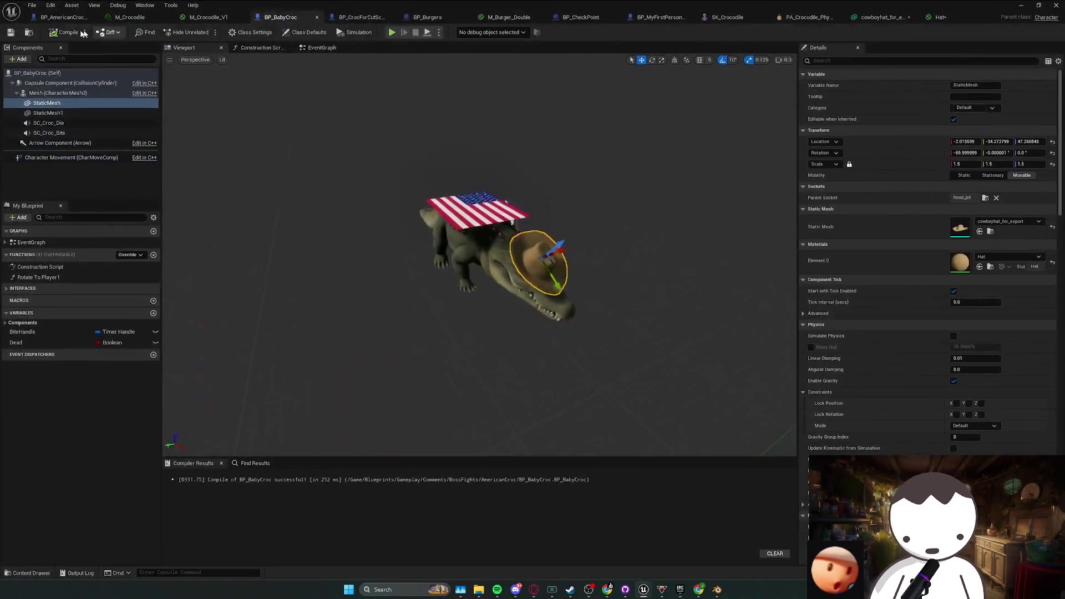
left_click(63, 17)
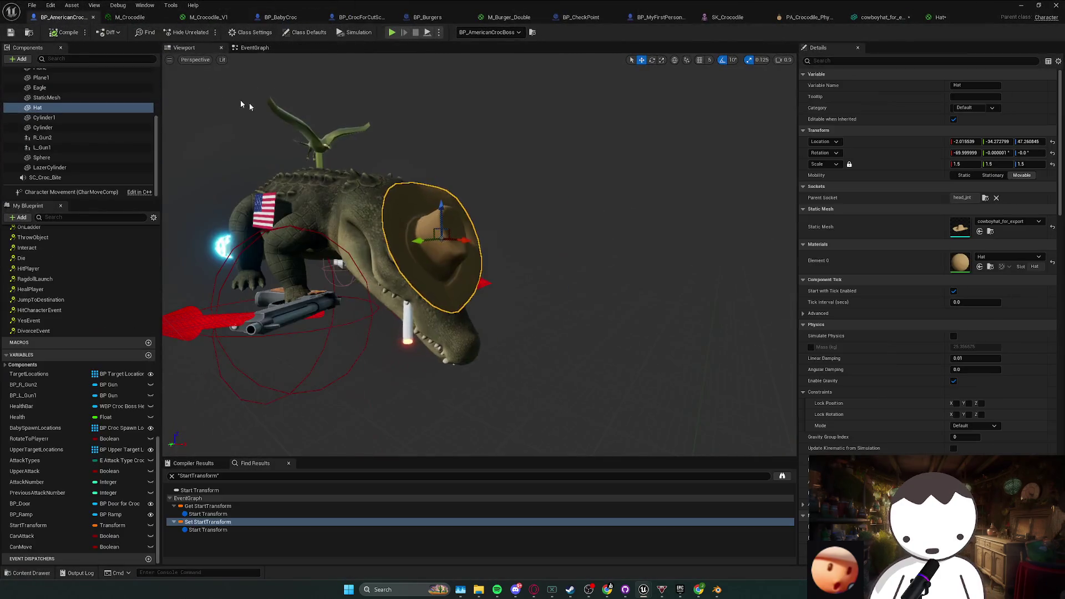
- Inspect BP_AmericanCrocBoss's CanAttack branch, Event Tick rotation and BeginPlay logic in the Event Graph
left_click(252, 48)
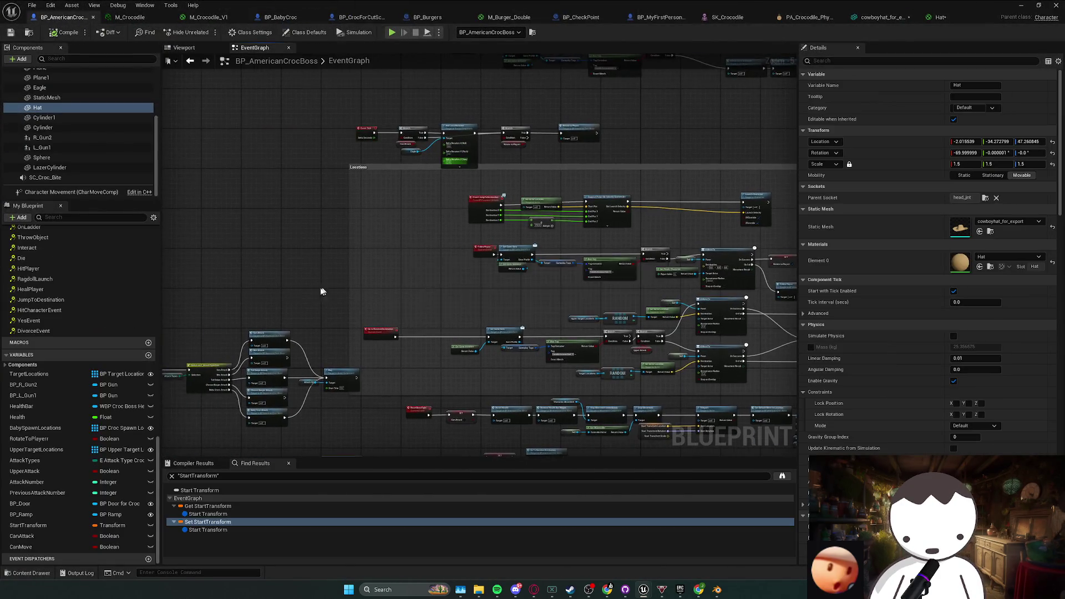
scroll(500, 222, "down", 2)
scroll(383, 235, "up", 6)
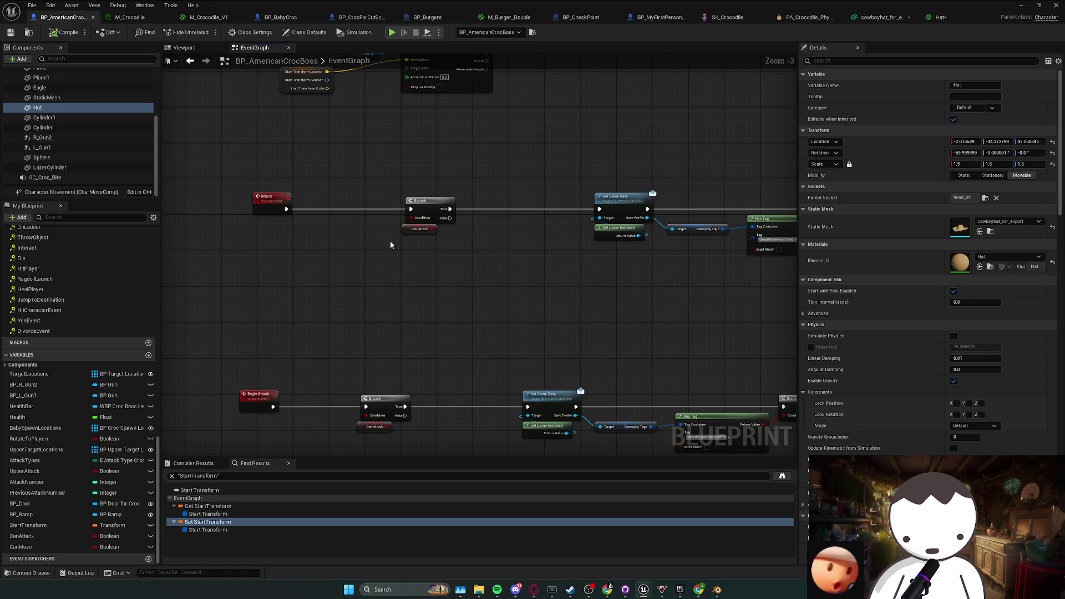
left_click(420, 230)
scroll(543, 273, "down", 1)
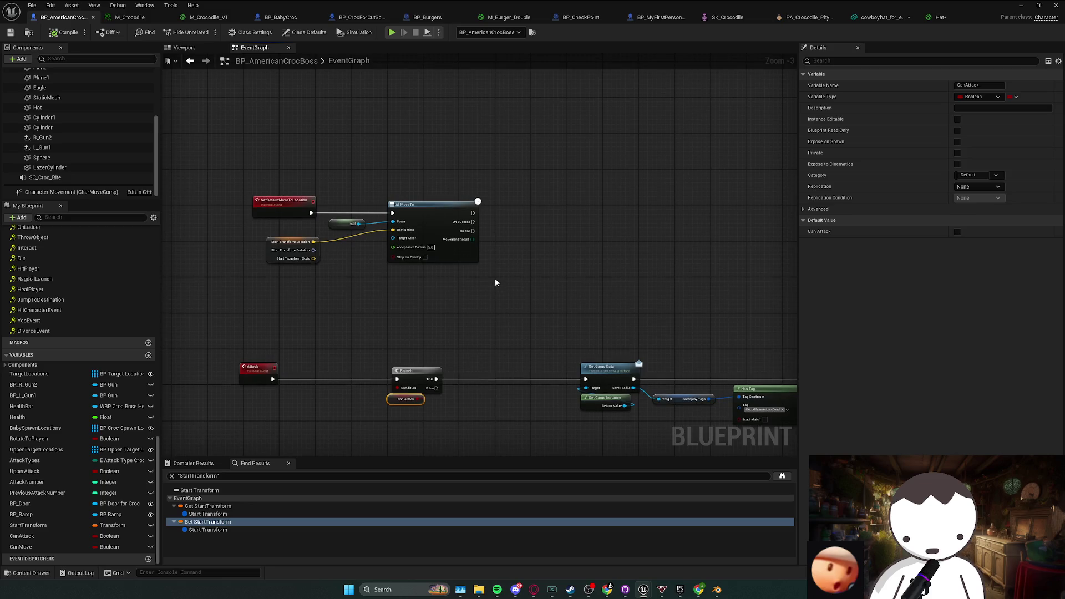
scroll(495, 281, "down", 2)
mouse_move(495, 287)
left_mouse_down()
mouse_move(450, 237)
mouse_move(415, 218)
mouse_move(346, 234)
left_mouse_up()
scroll(566, 267, "up", 4)
left_click_drag(492, 220, 460, 373)
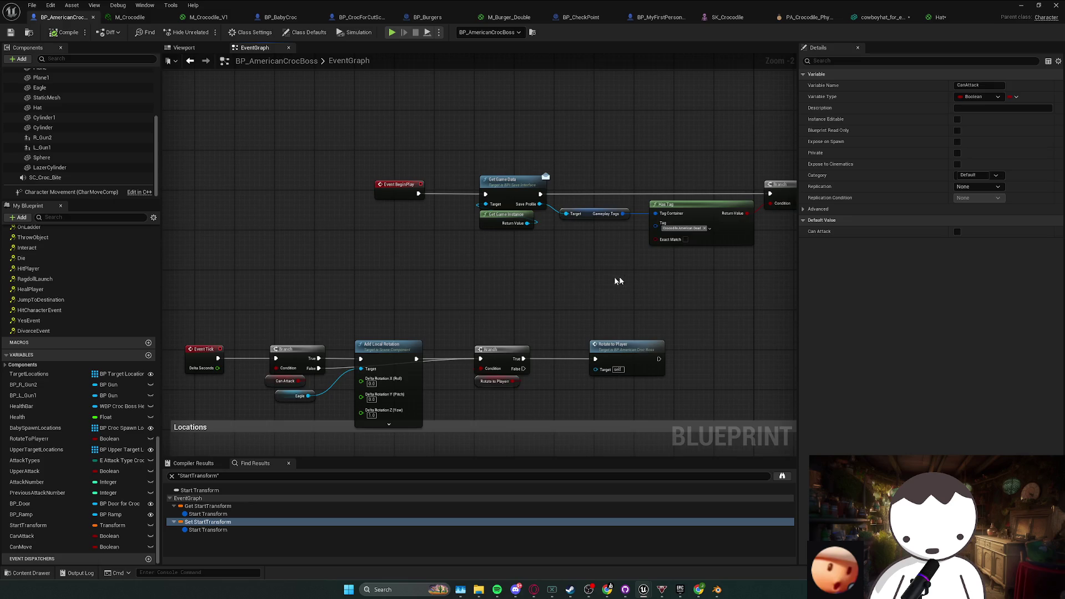
scroll(619, 276, "down", 2)
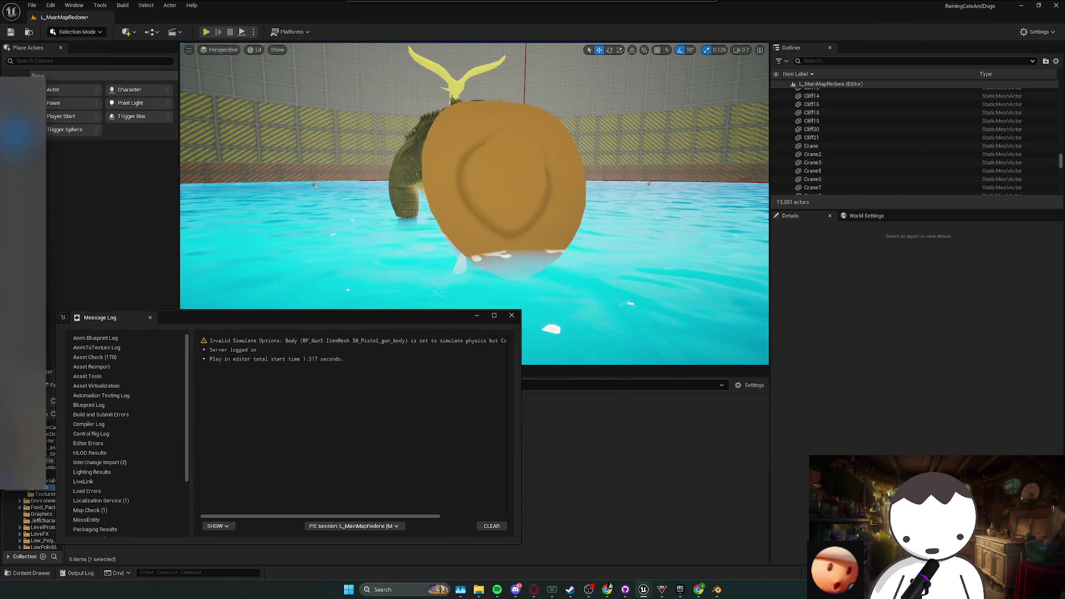
- Select BP_TriggerCrocCutScene over the water and choose Edit BP_TriggerCrocCutScene
mouse_move(666, 288)
left_mouse_down()
mouse_move(745, 339)
mouse_move(707, 346)
left_mouse_up()
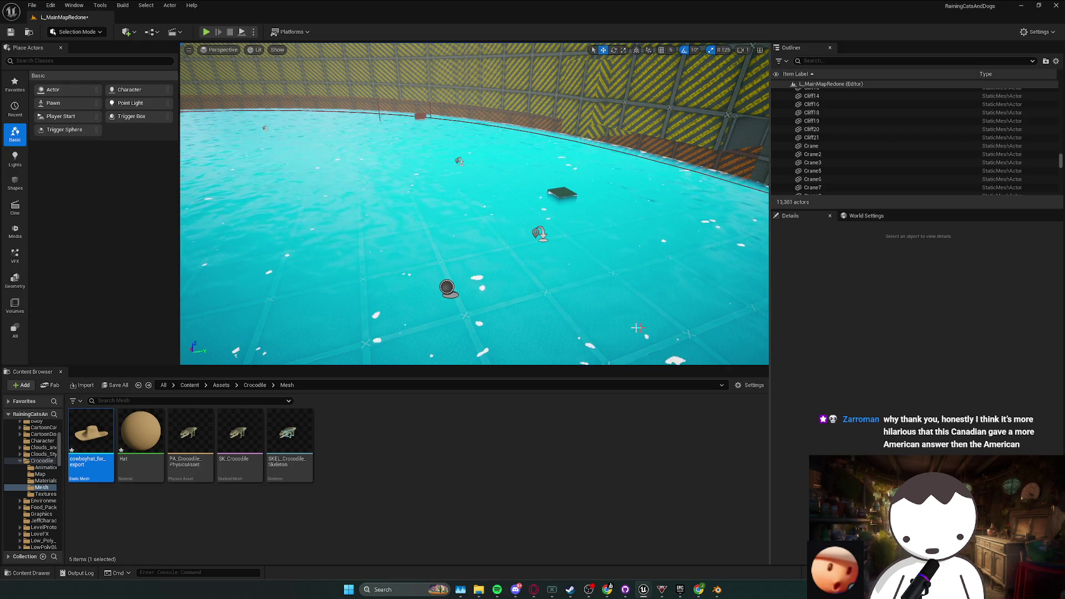
left_click(447, 287)
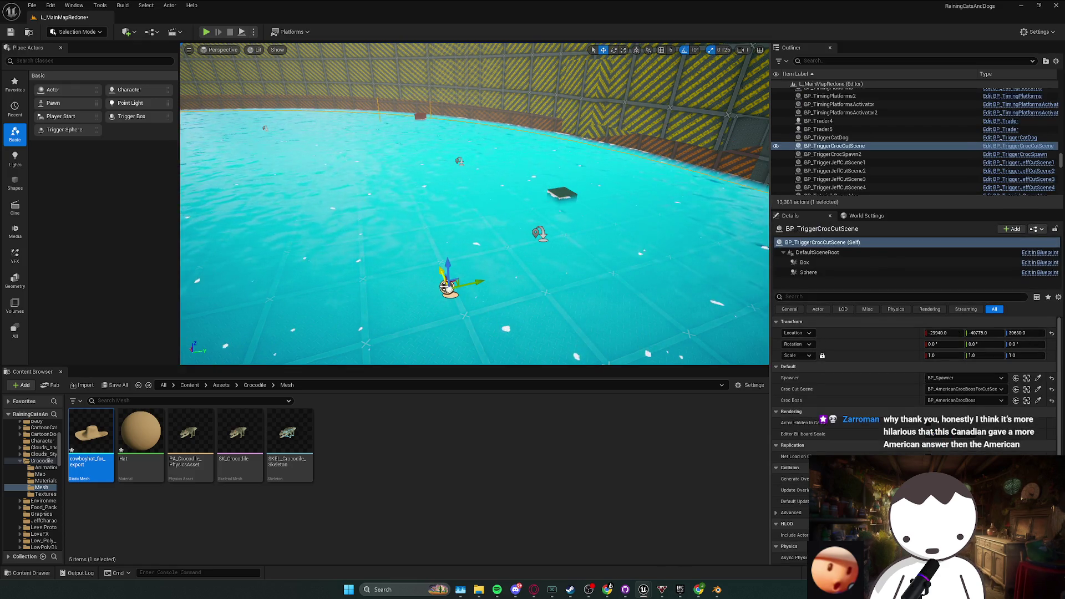
right_click(446, 287)
left_click(478, 324)
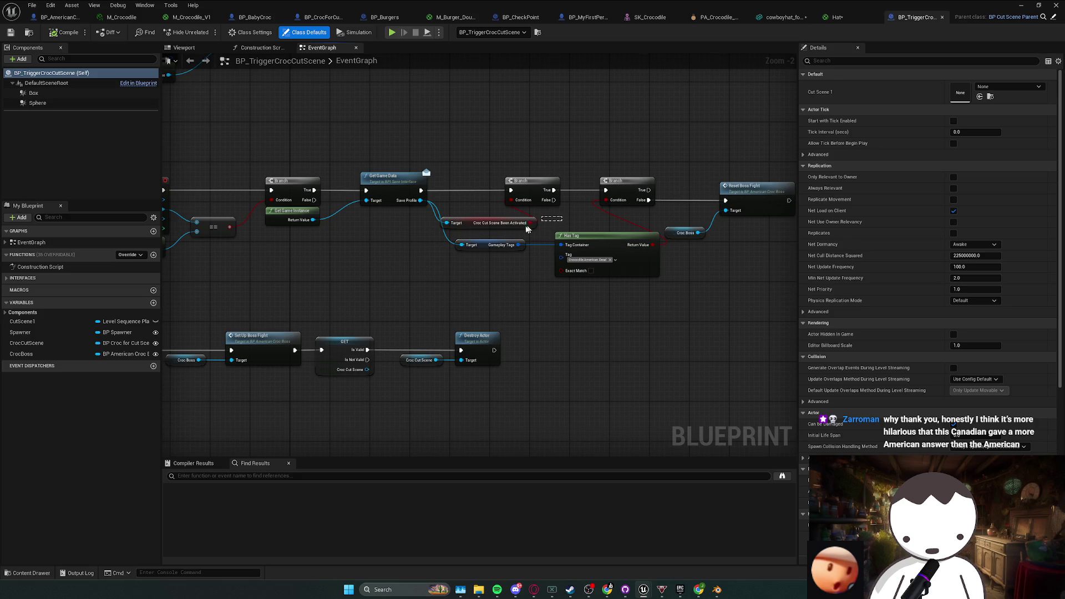
- Inspect the trigger's Croc Cut Scene Been Activated variable and overlap event logic
left_click(527, 230)
scroll(674, 282, "down", 6)
scroll(545, 292, "up", 5)
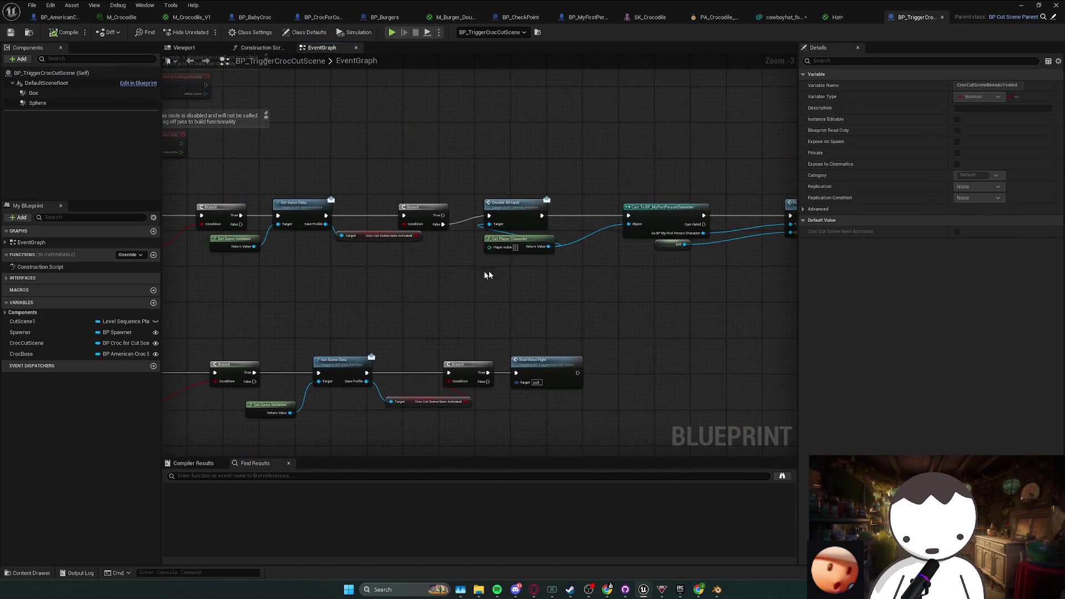
left_click(488, 275)
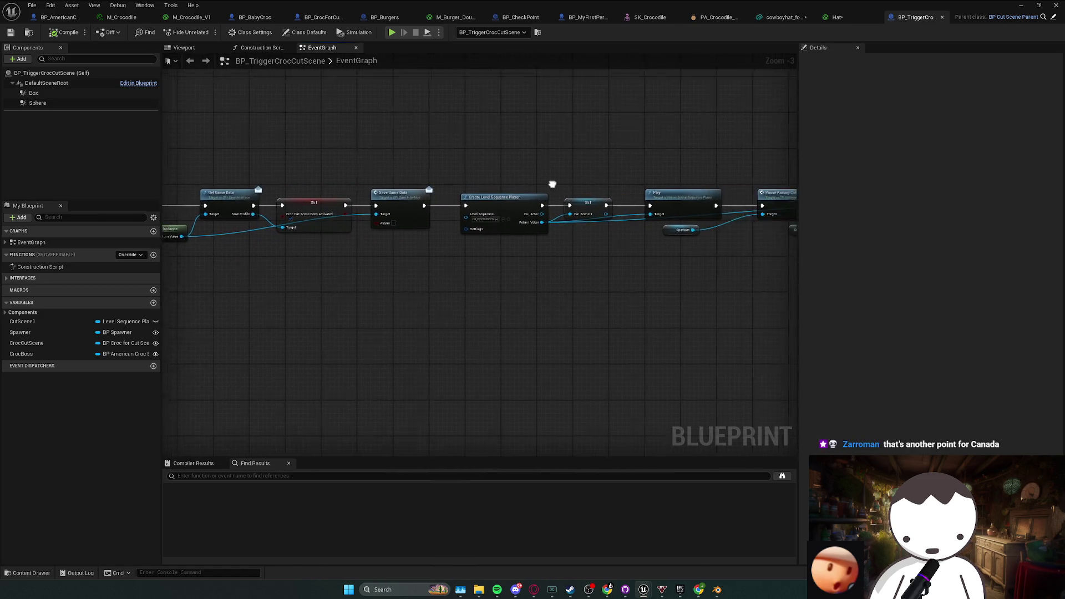
scroll(610, 311, "down", 1)
mouse_move(280, 203)
left_mouse_down()
mouse_move(725, 237)
mouse_move(392, 254)
mouse_move(656, 275)
left_mouse_up()
mouse_move(469, 250)
left_mouse_down()
mouse_move(352, 250)
mouse_move(643, 158)
mouse_move(668, 136)
mouse_move(642, 137)
left_mouse_up()
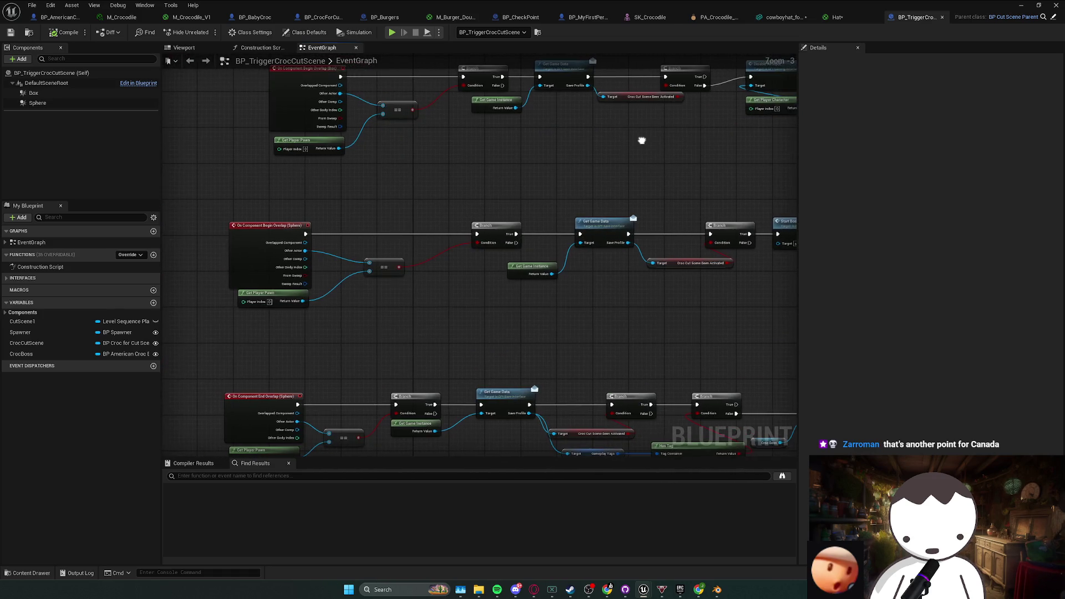
scroll(547, 169, "up", 1)
- Follow StartBossFight into the boss's SetUpBossFight sequence nodes
double_click(666, 197)
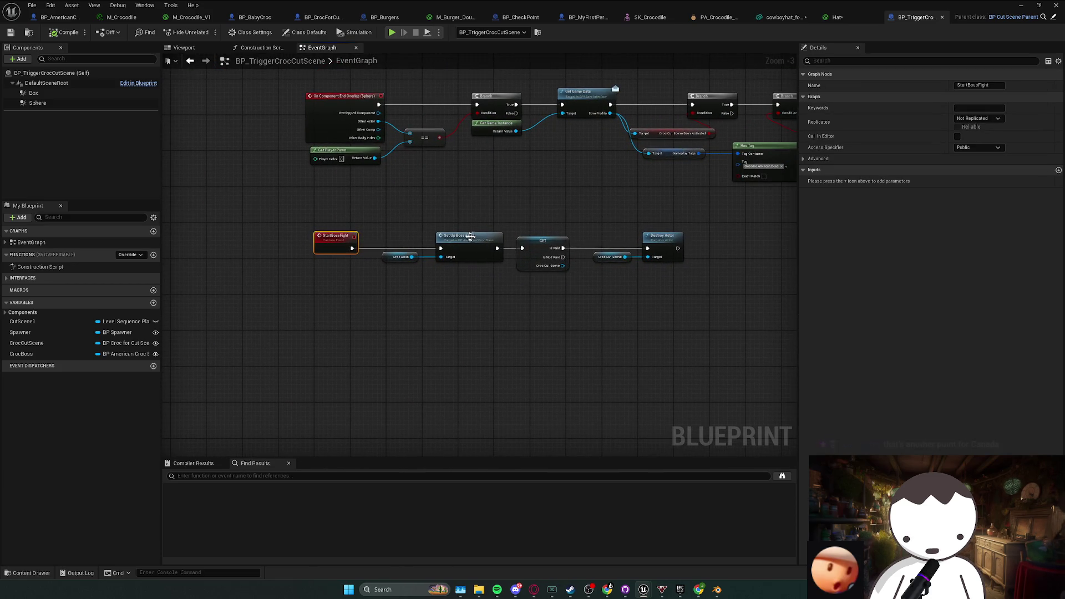
double_click(470, 239)
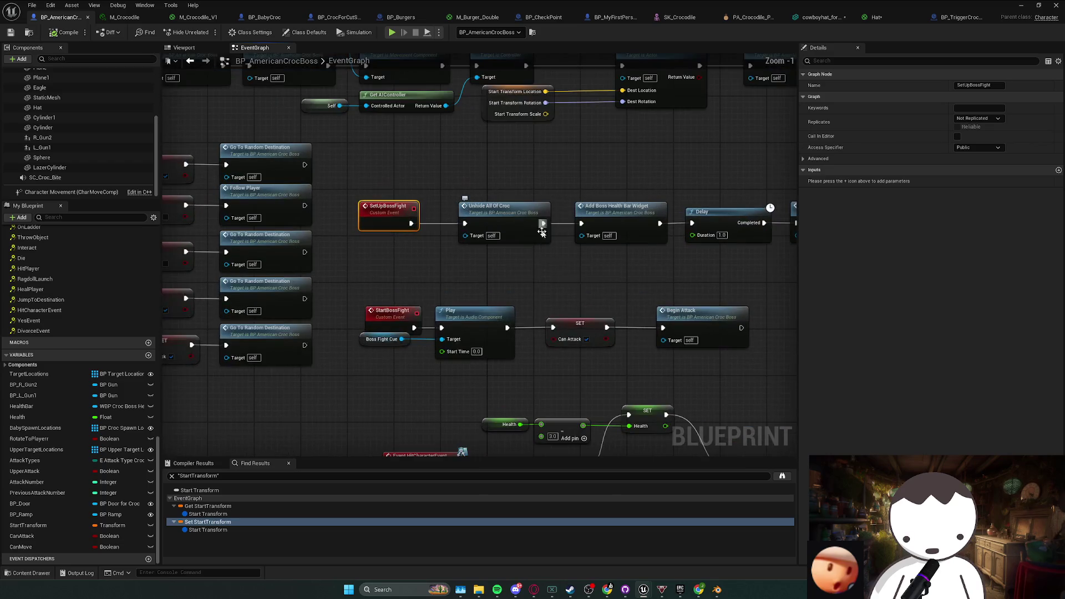
left_click(471, 213)
left_click(577, 213)
left_click(674, 213)
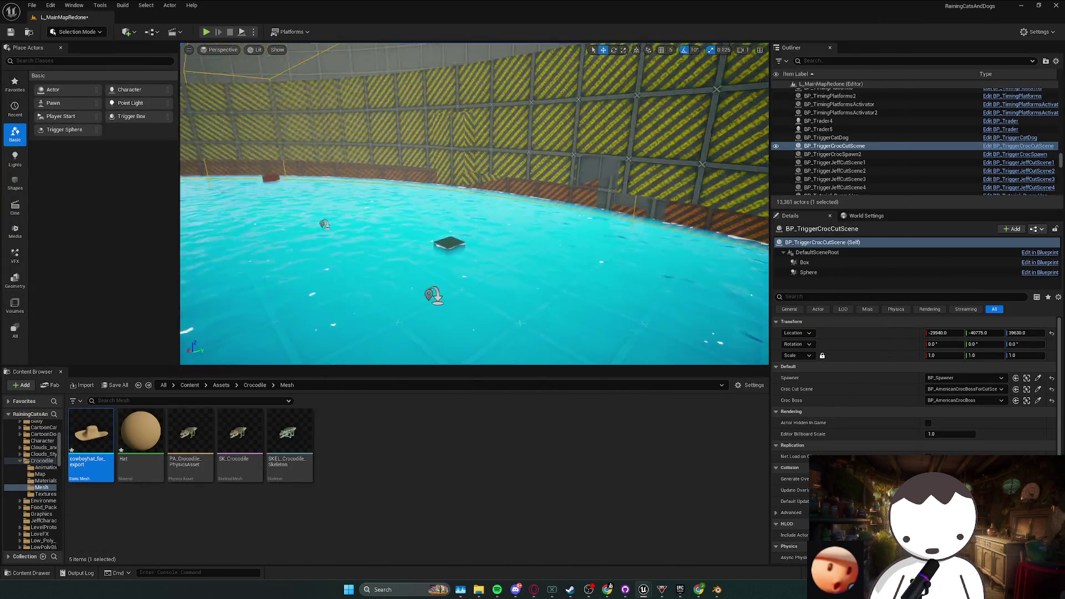
- Play-test walking into the crocodile water arena, then stop the session
key("f")
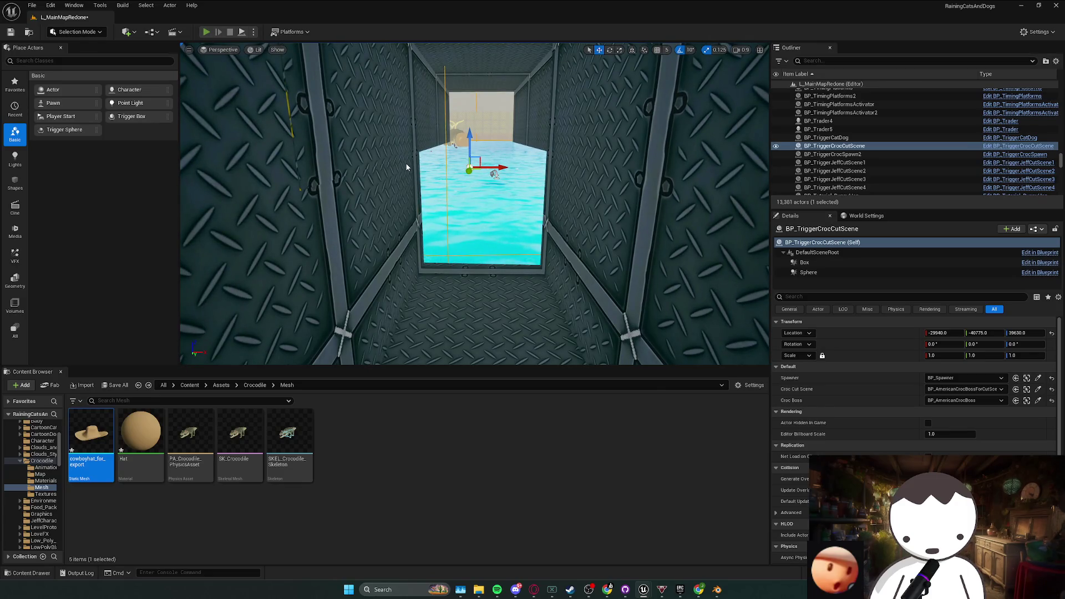
key("alt+p")
key("w")
key("w")
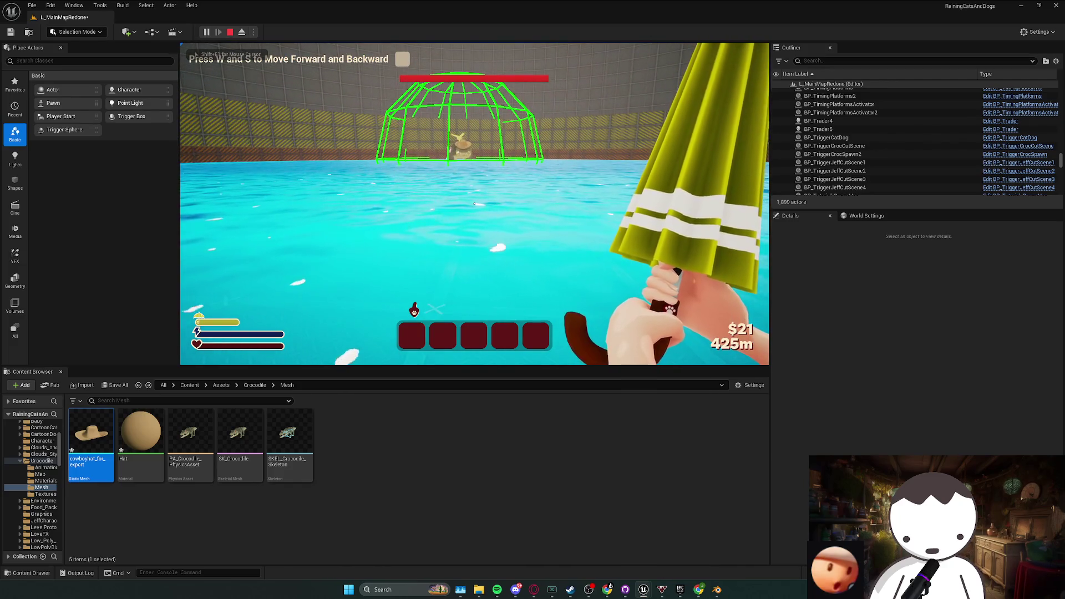
key("shift+F1")
key("Escape")
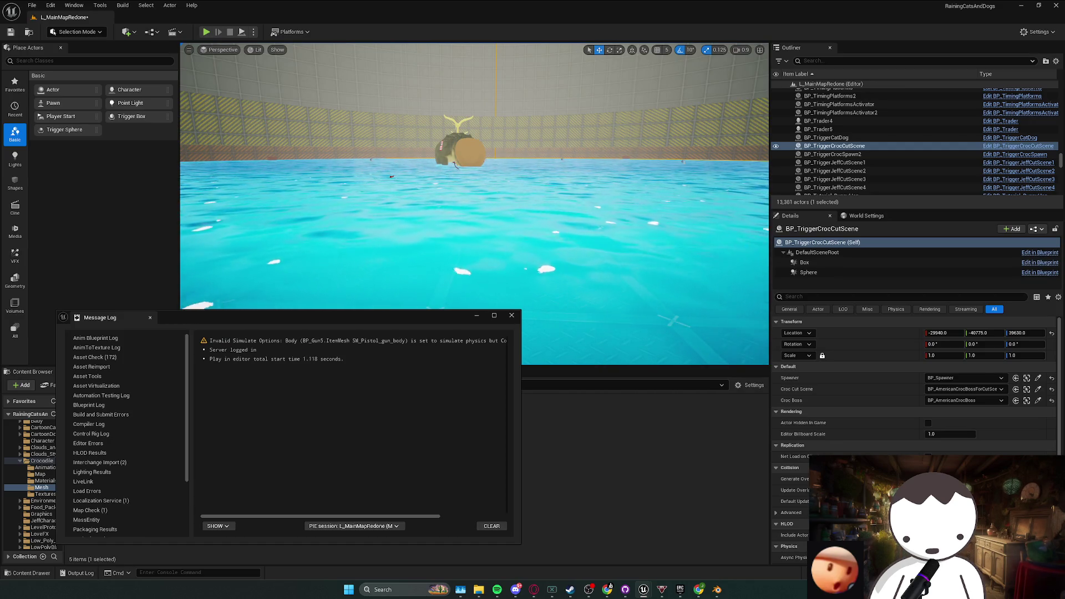
- Close the Message Log and return to the L_MainMapRedone level editor
left_click(511, 315)
scroll(541, 145, "down", 1)
mouse_move(541, 145)
left_mouse_down()
mouse_move(595, 222)
mouse_move(537, 213)
mouse_move(577, 230)
mouse_move(588, 262)
mouse_move(685, 175)
left_mouse_up()
scroll(412, 258, "up", 1)
mouse_move(412, 259)
left_mouse_down()
mouse_move(398, 234)
mouse_move(432, 245)
left_mouse_up()
key("alt+Tab")
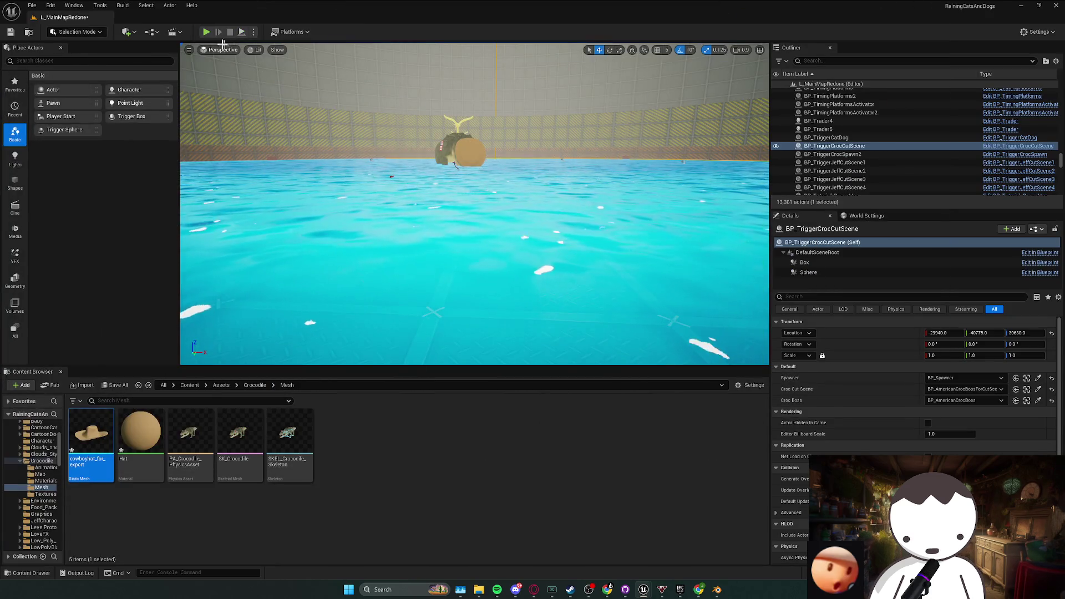
- Start a play-test and walk the player toward the crocodile dome
key("alt+p")
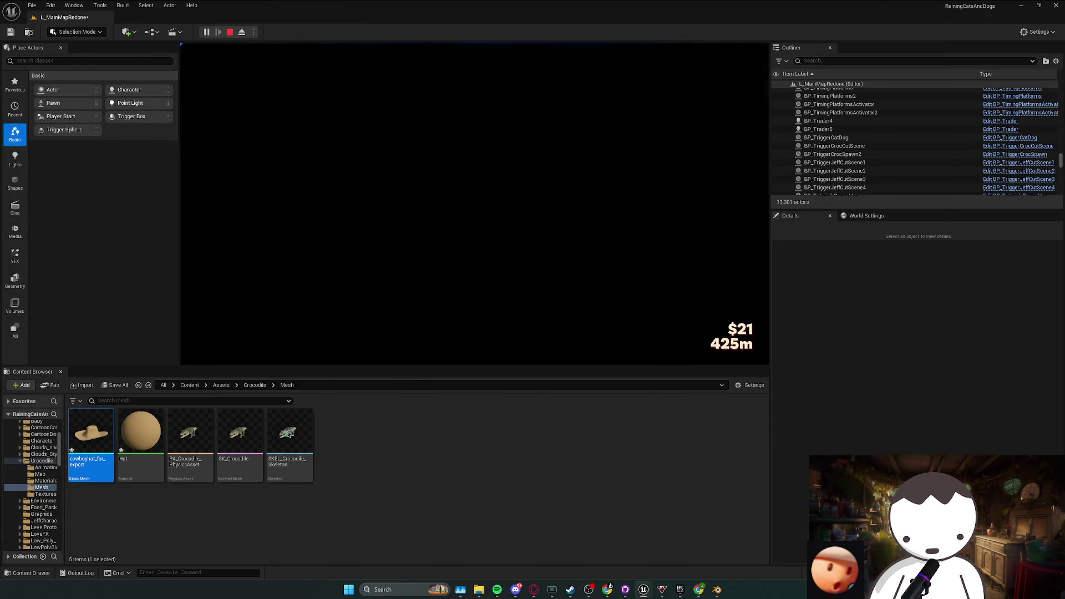
key("s")
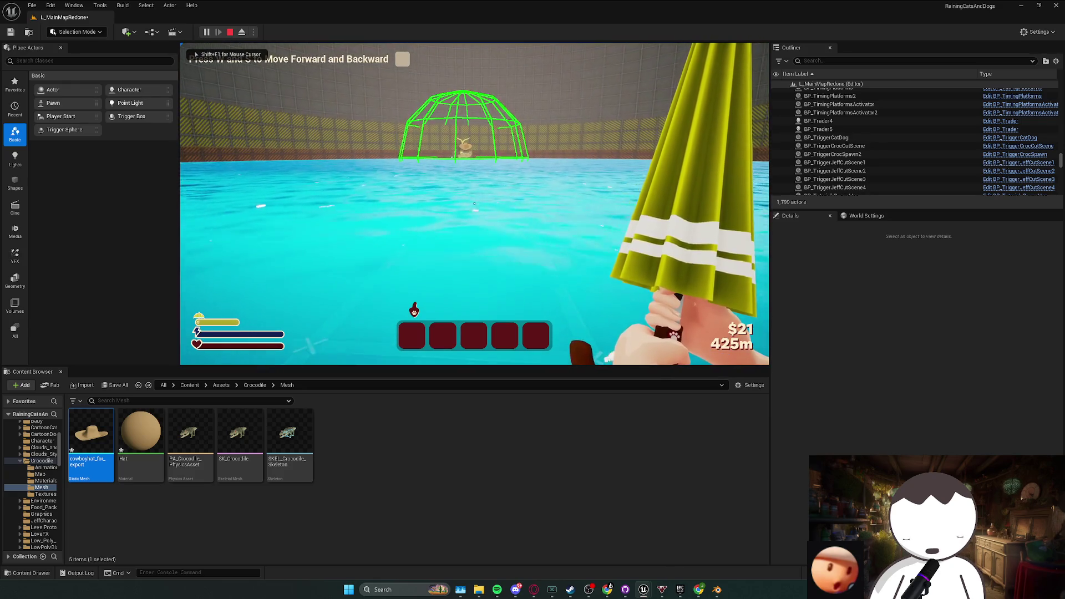
key("w")
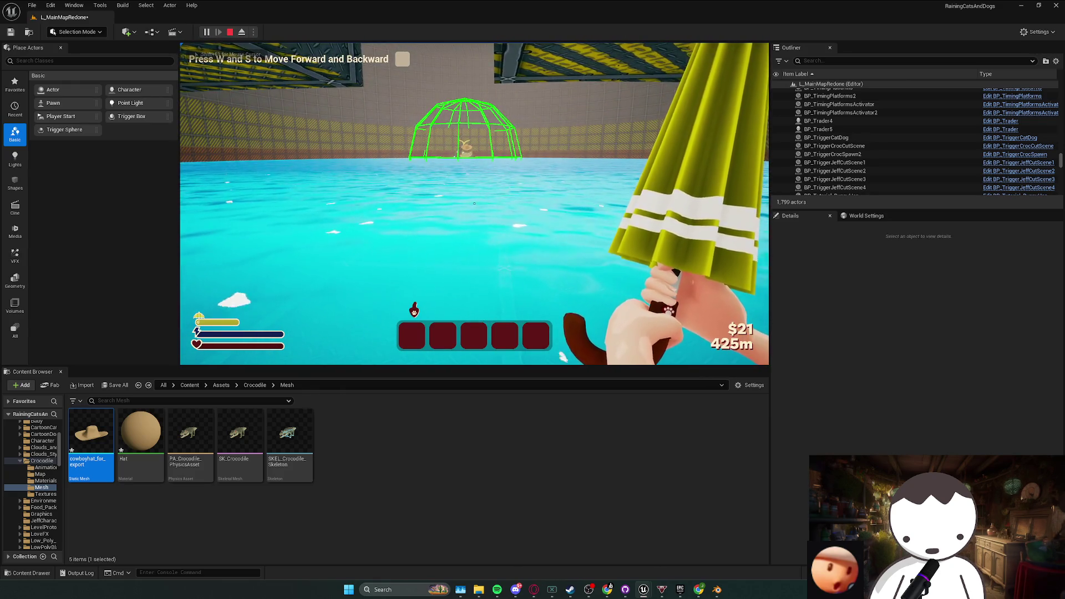
key("w")
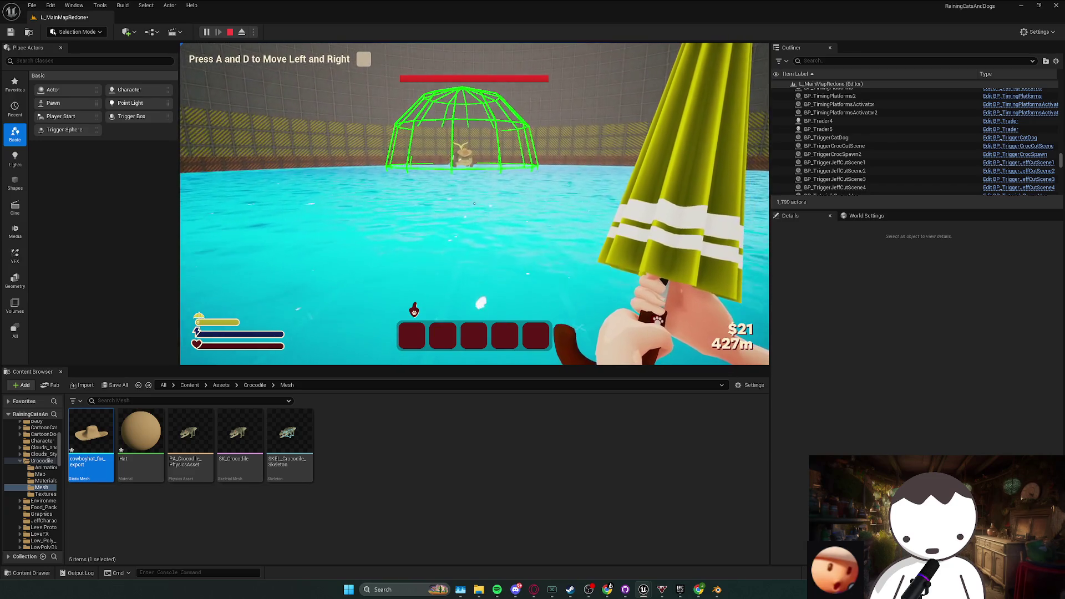
key("shift+F1")
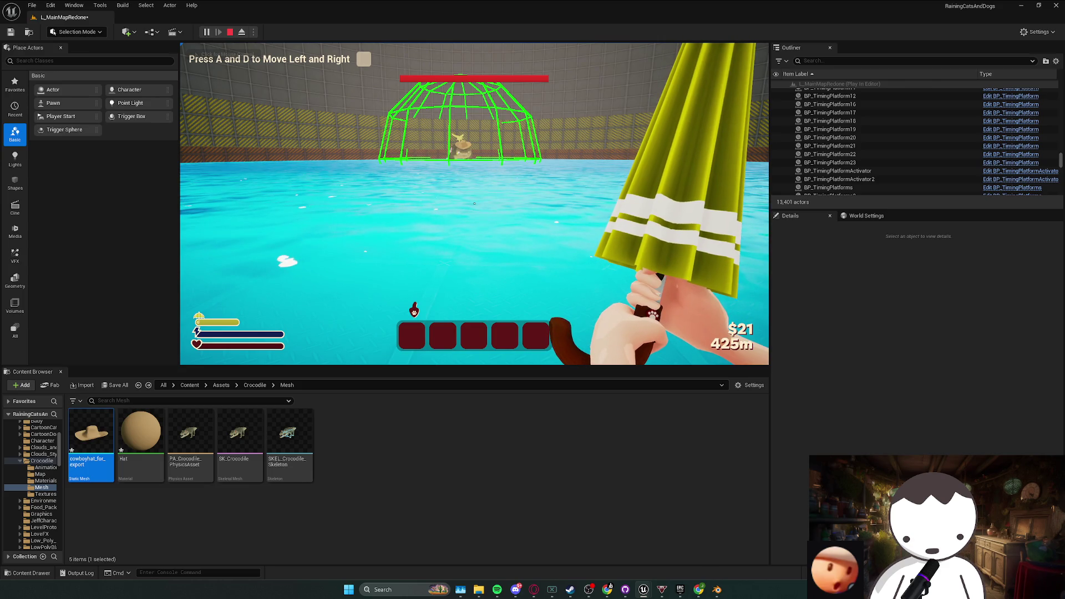
- Restart the play-test, move closer to the dome, and close the Message Log
key("Escape")
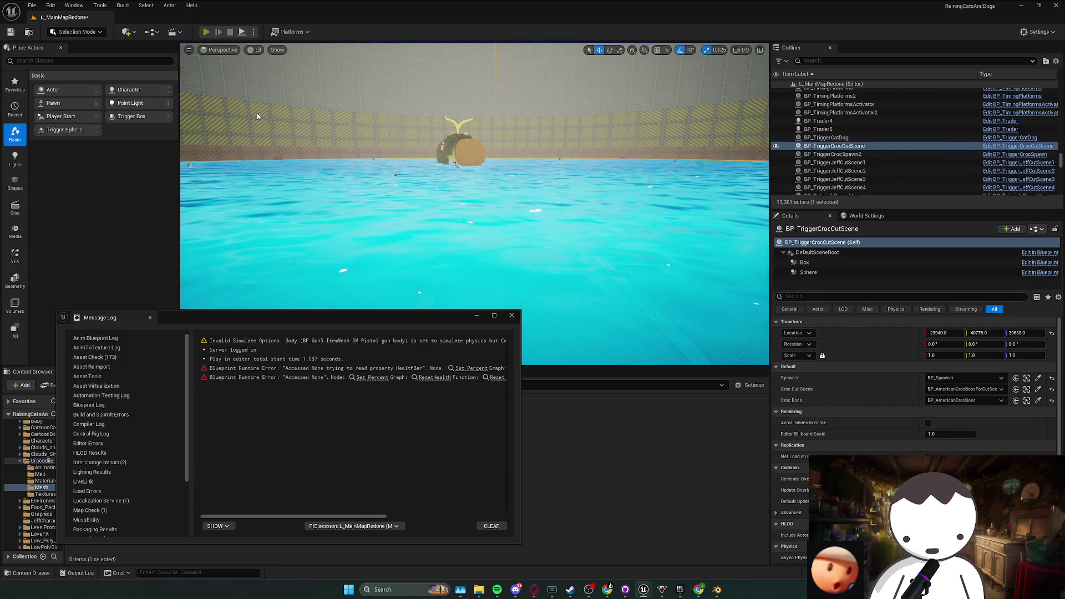
key("alt+p")
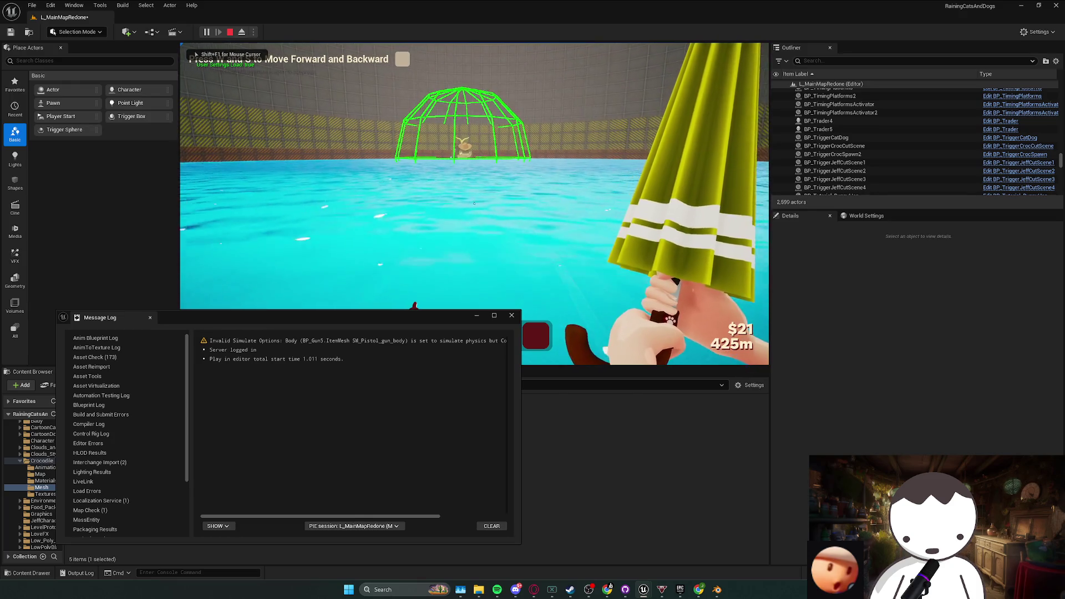
key("w")
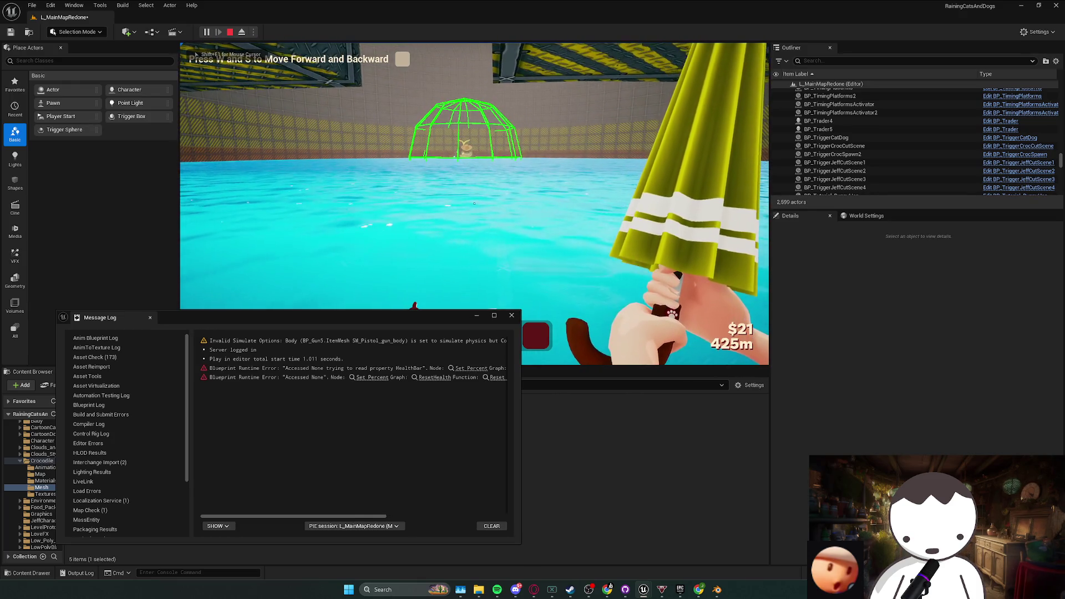
key("w")
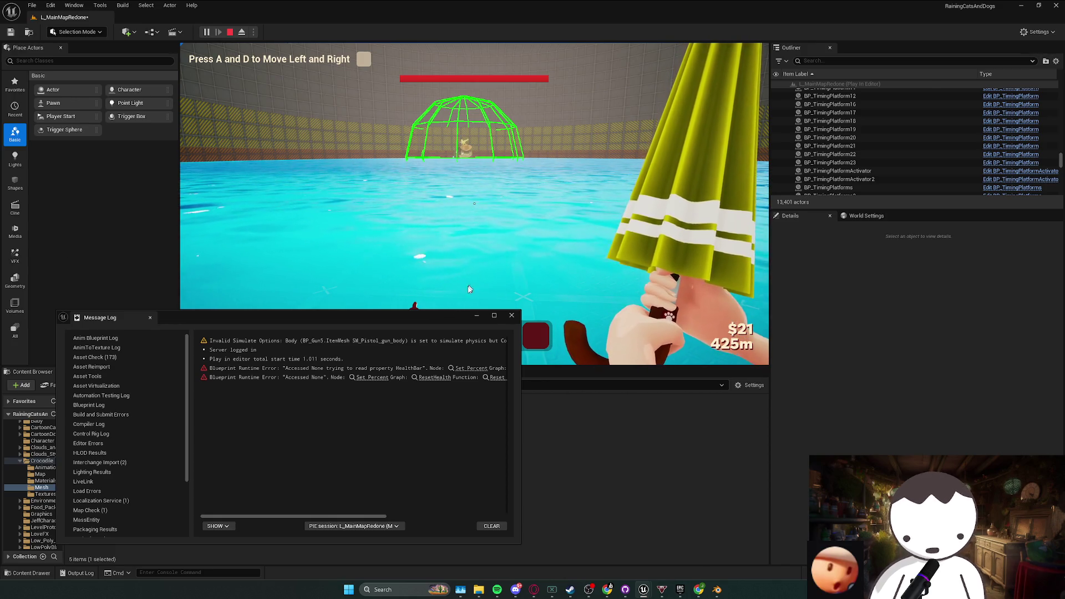
left_click(511, 315)
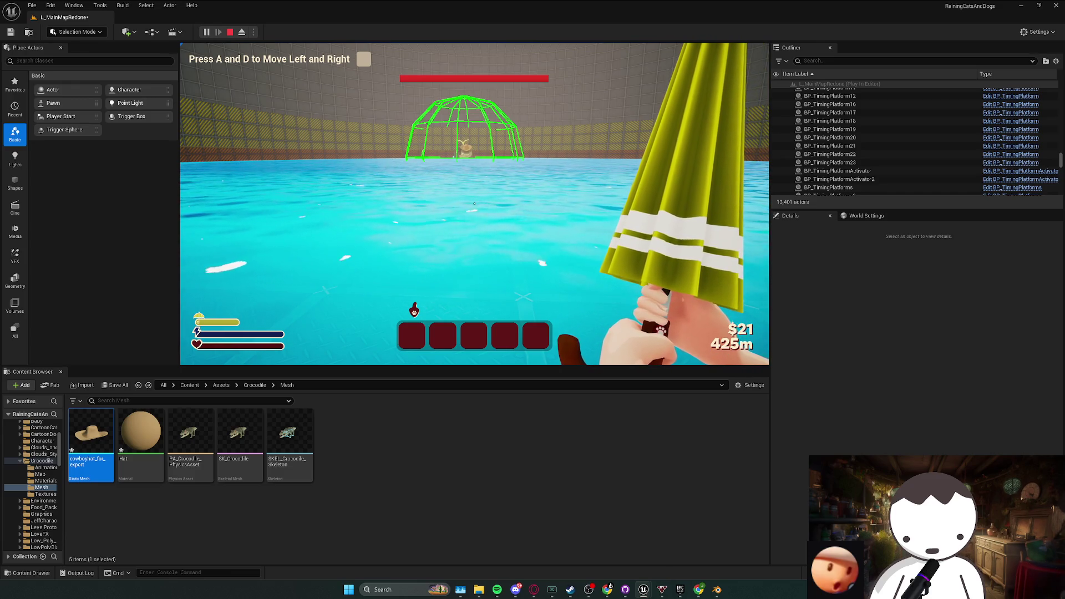
key("alt+Tab")
- Stop the simulation and wire Add Local Rotation's exec output into the following Branch
scroll(427, 186, "down", 3)
scroll(427, 186, "up", 5)
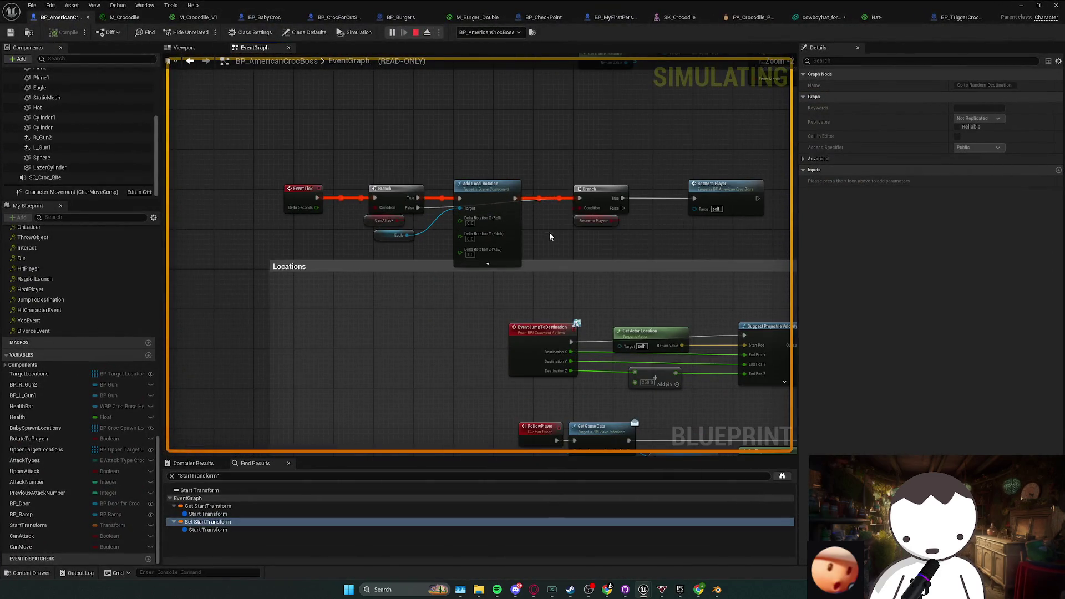
left_click_drag(550, 237, 536, 233)
scroll(533, 240, "down", 5)
scroll(528, 244, "up", 4)
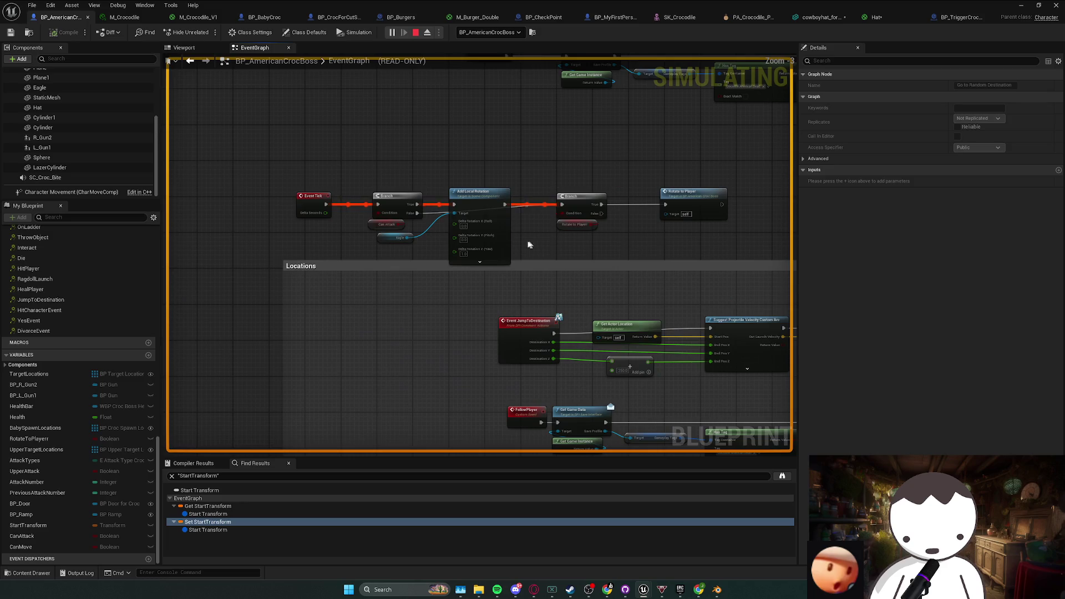
key("Escape")
left_click_drag(505, 205, 498, 209)
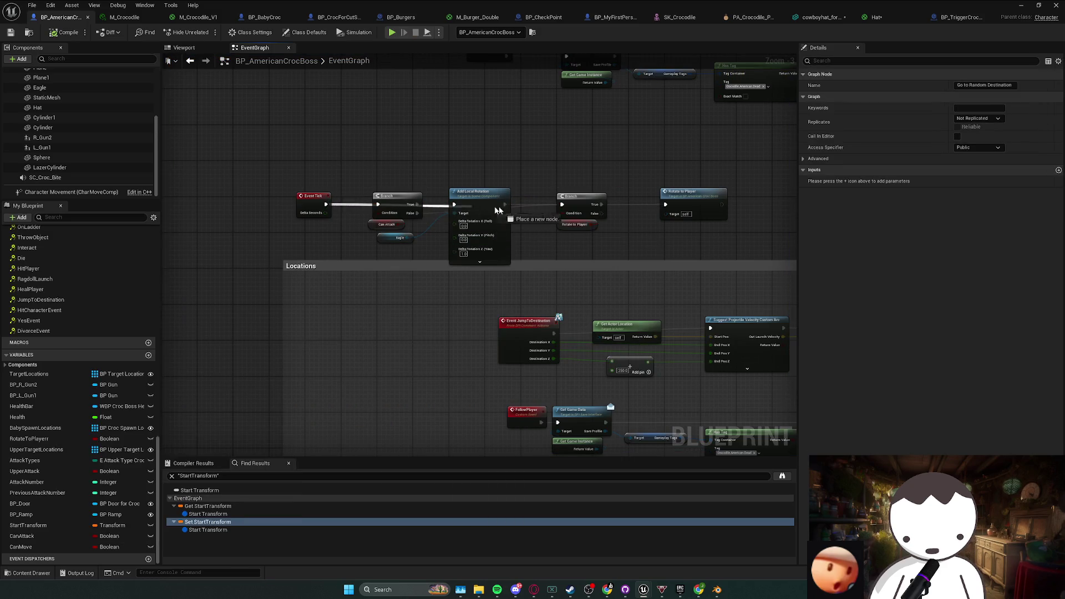
left_click_drag(563, 207, 563, 207)
- Play-test the boss fight in the level, then save BP_AmericanCrocBoss
key("alt+Tab")
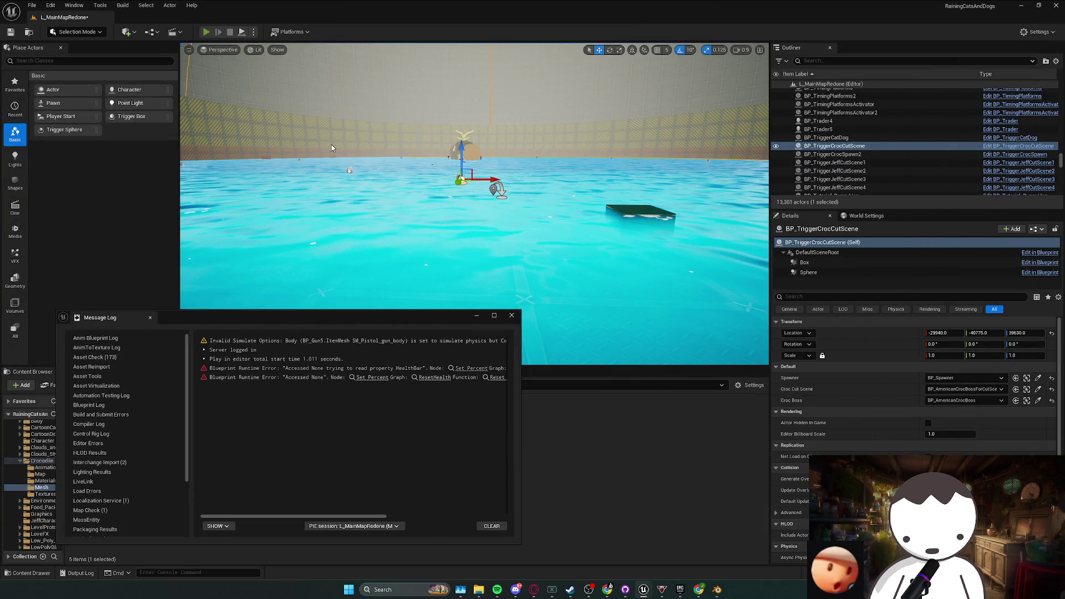
key("alt+p")
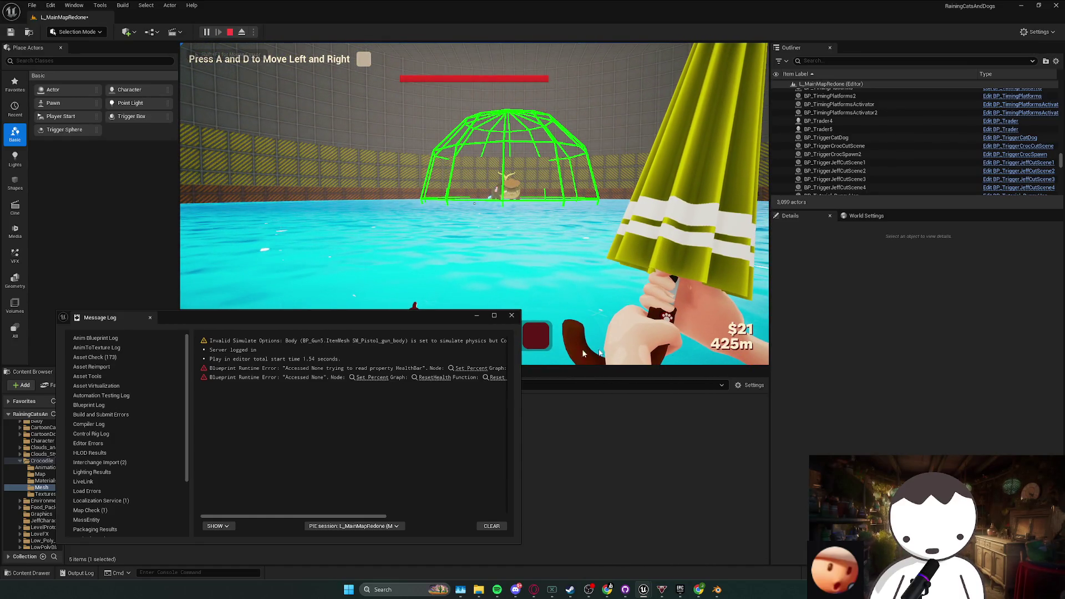
key("Escape")
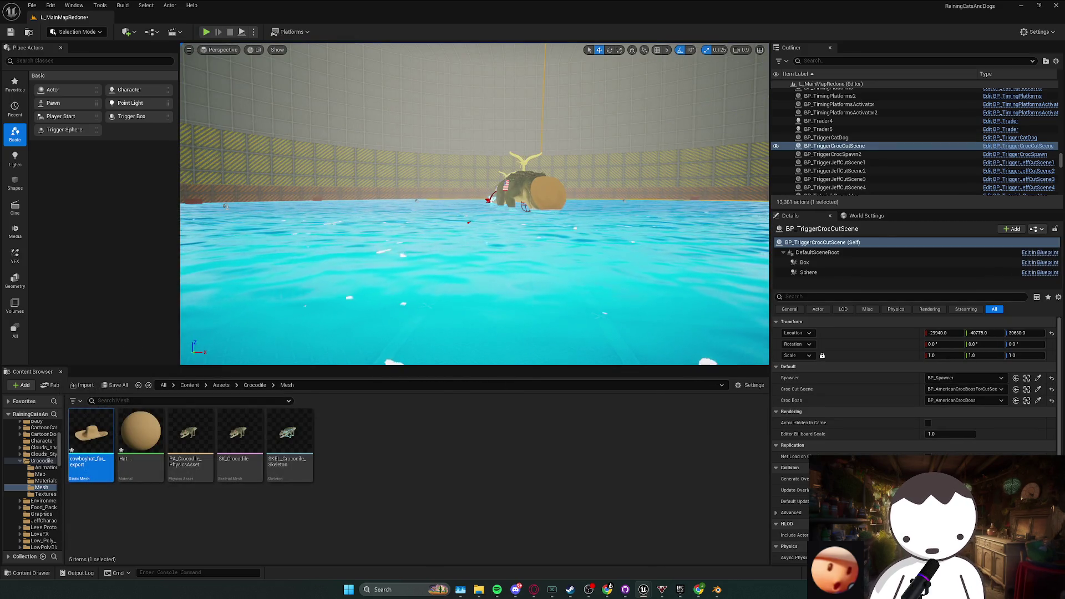
key("ctrl+s")
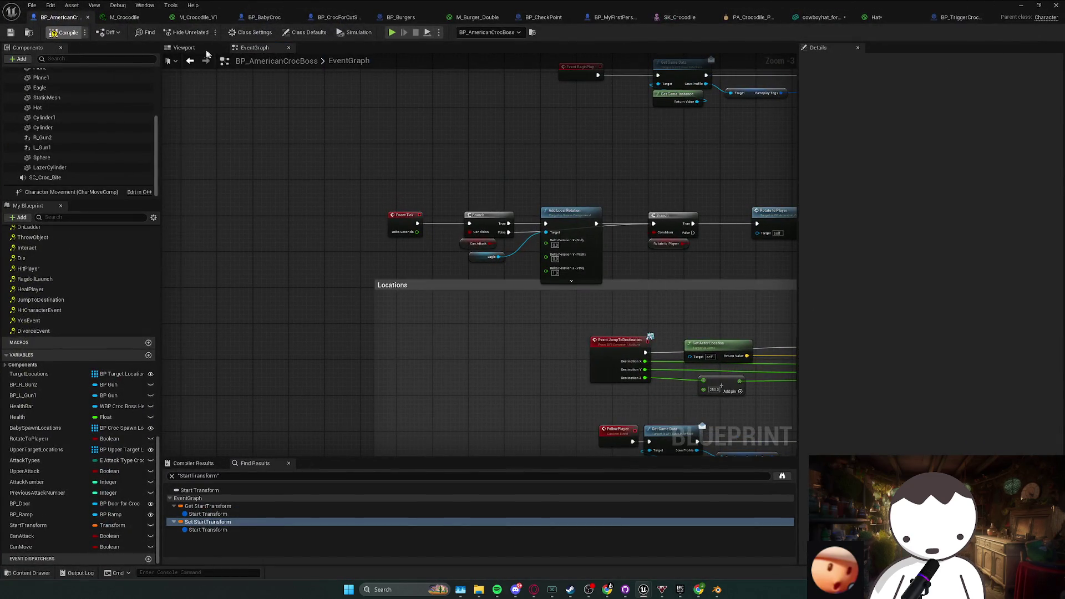
- Set the croc boss's Hat component collision preset to NoCollision and save the blueprint
left_click(185, 47)
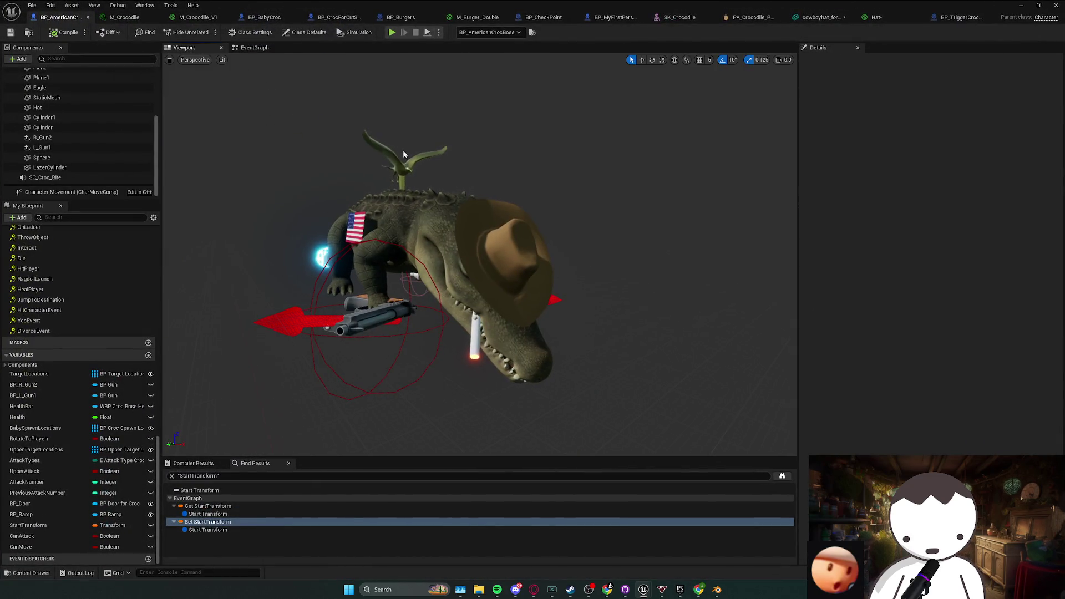
left_click(404, 155)
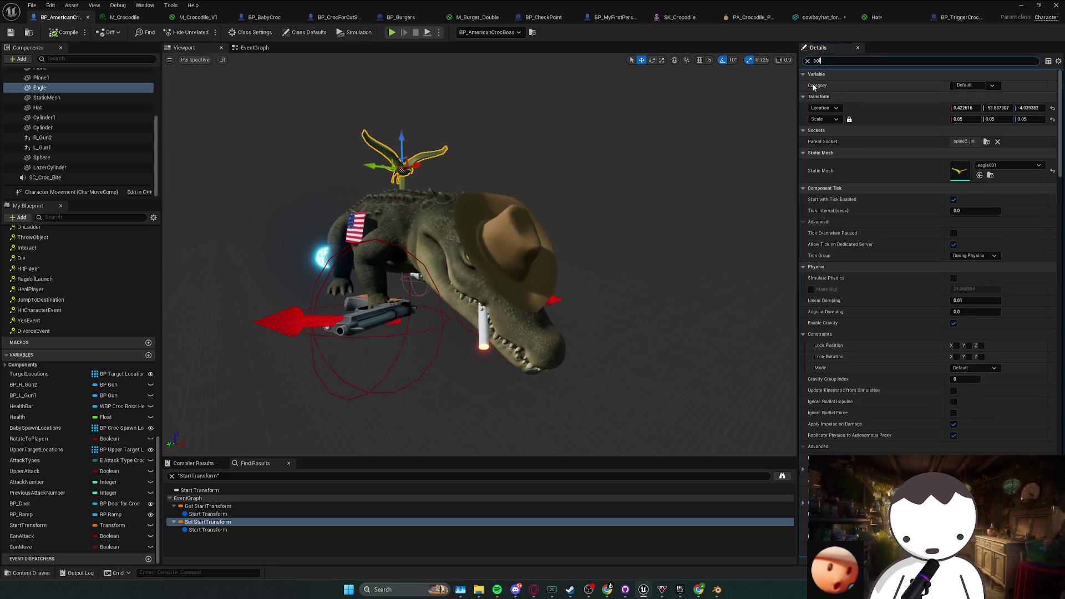
type("l")
left_click(512, 255)
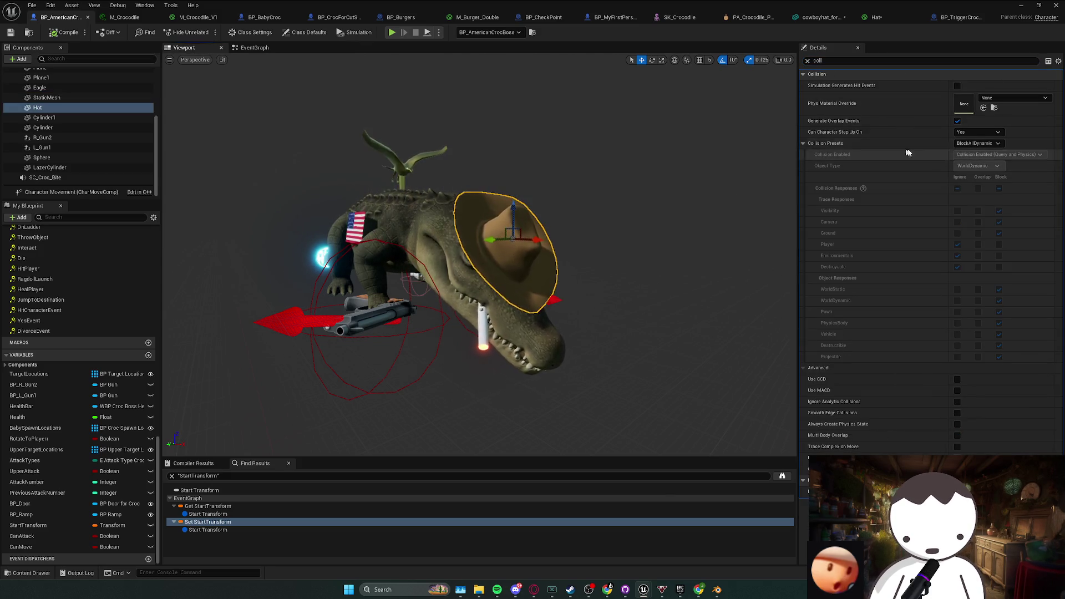
left_click(981, 145)
left_click(977, 168)
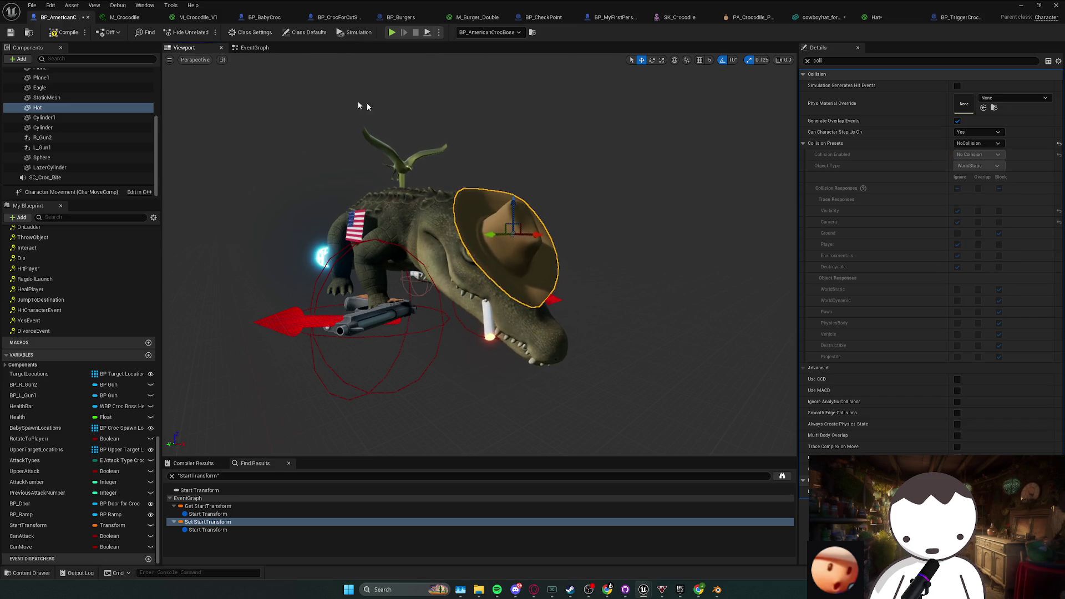
key("ctrl+s")
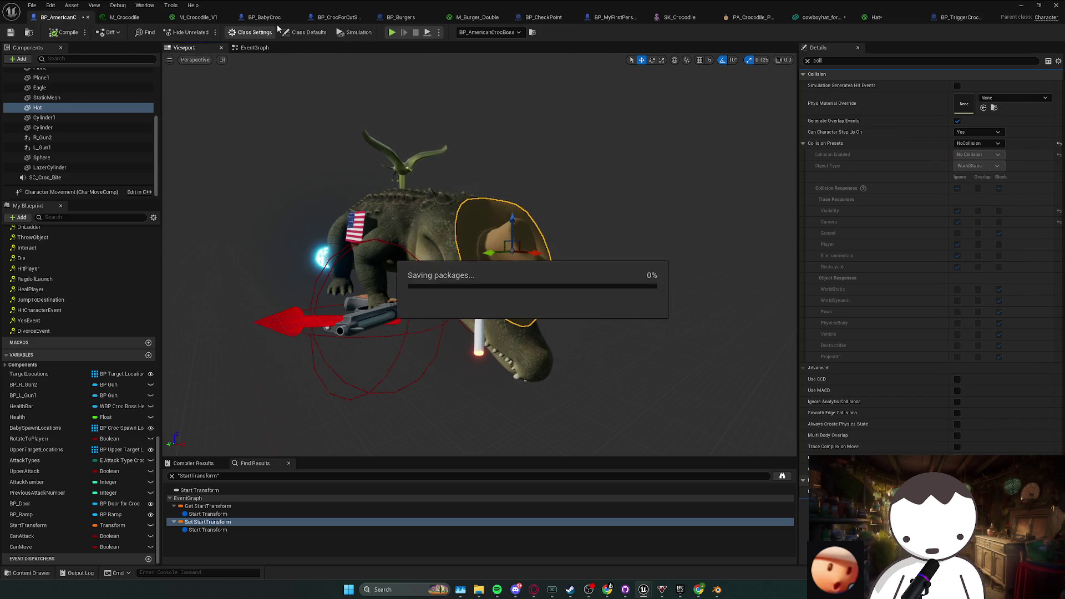
- Set the BP_CrocForCutScenes hat collision preset to NoCollision
left_click(338, 17)
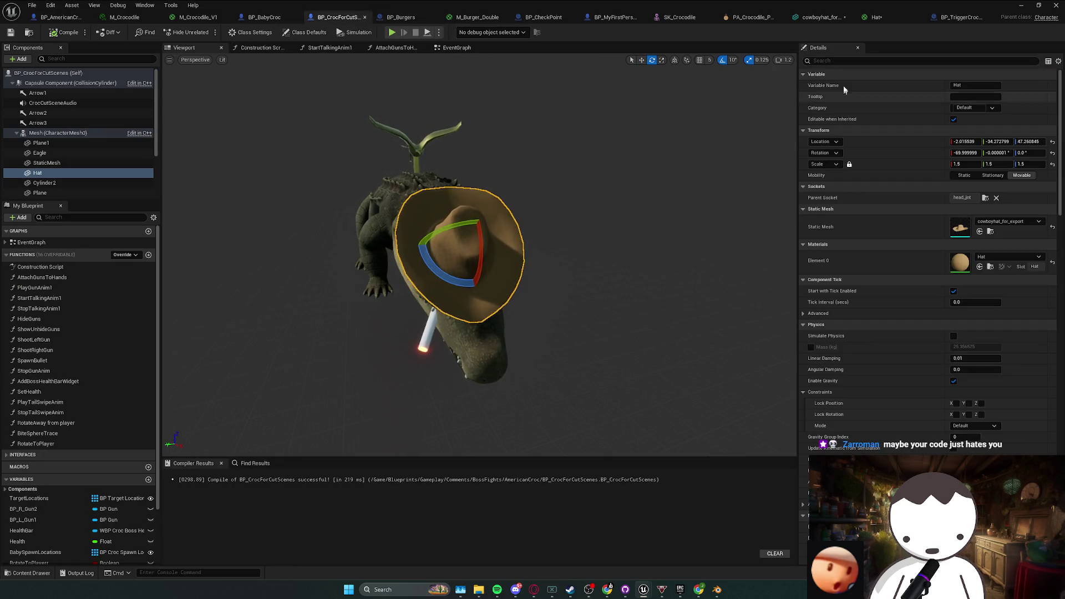
type("co")
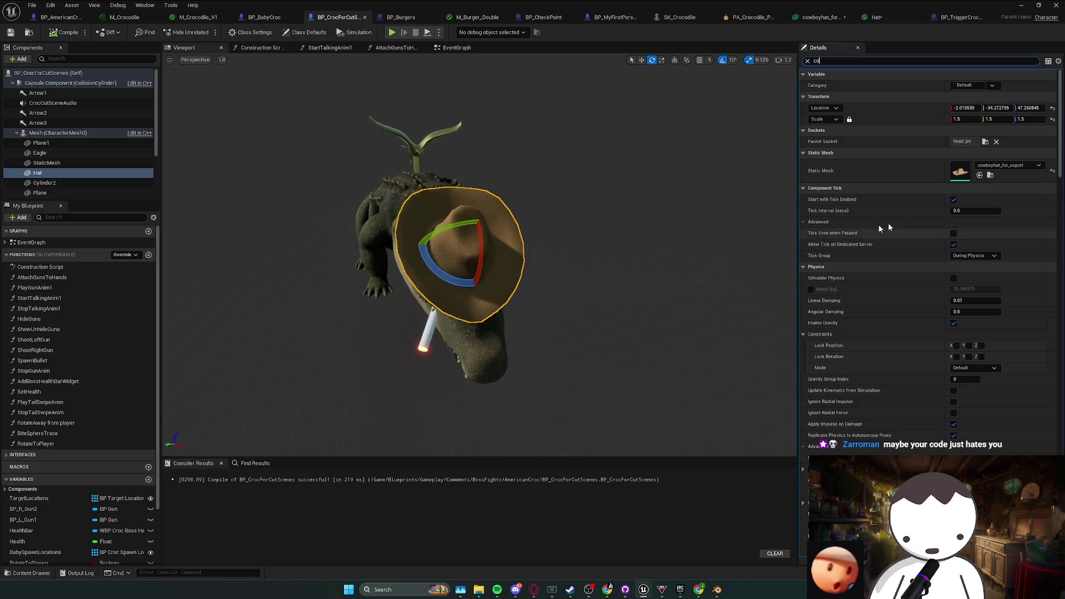
type("ll")
left_click(978, 143)
left_click(969, 167)
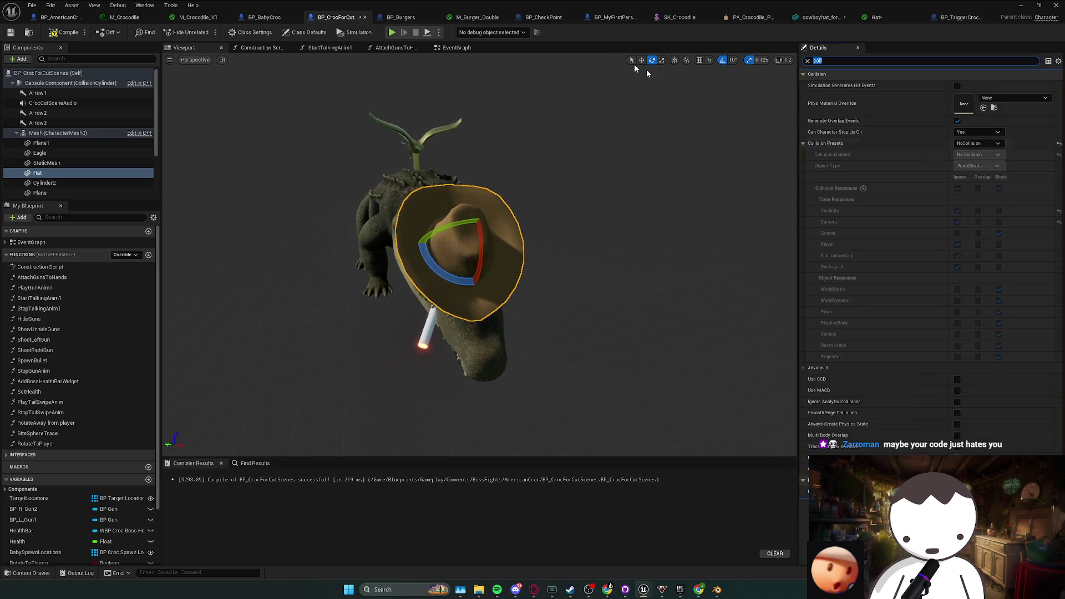
- Check the BP_BabyCroc hat collision setting, then minimize the Blueprint window
left_click(264, 18)
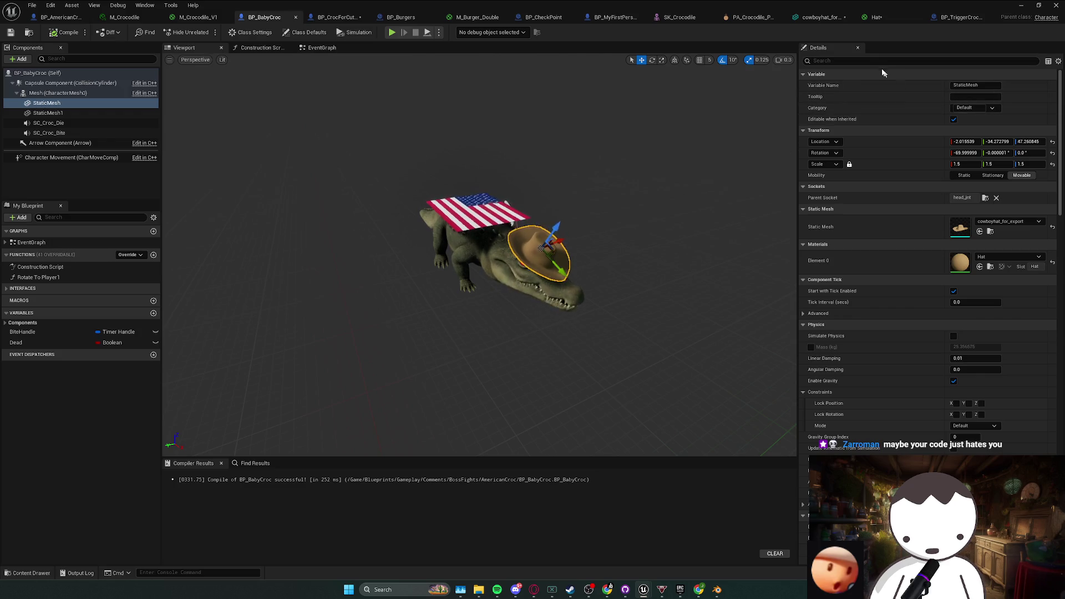
type("coll")
left_click(976, 143)
key("Escape")
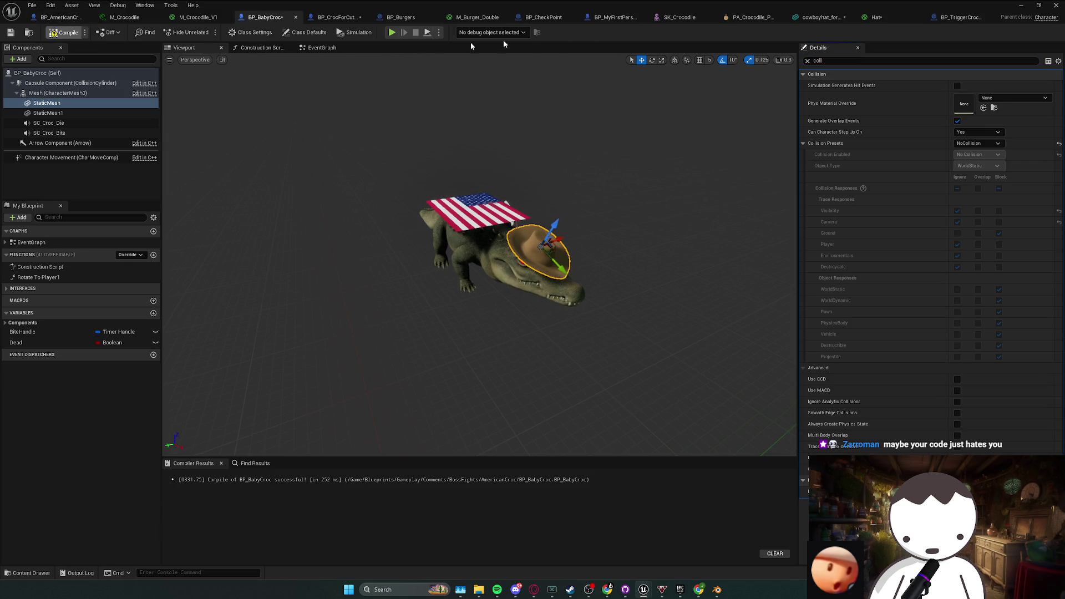
left_click(1020, 5)
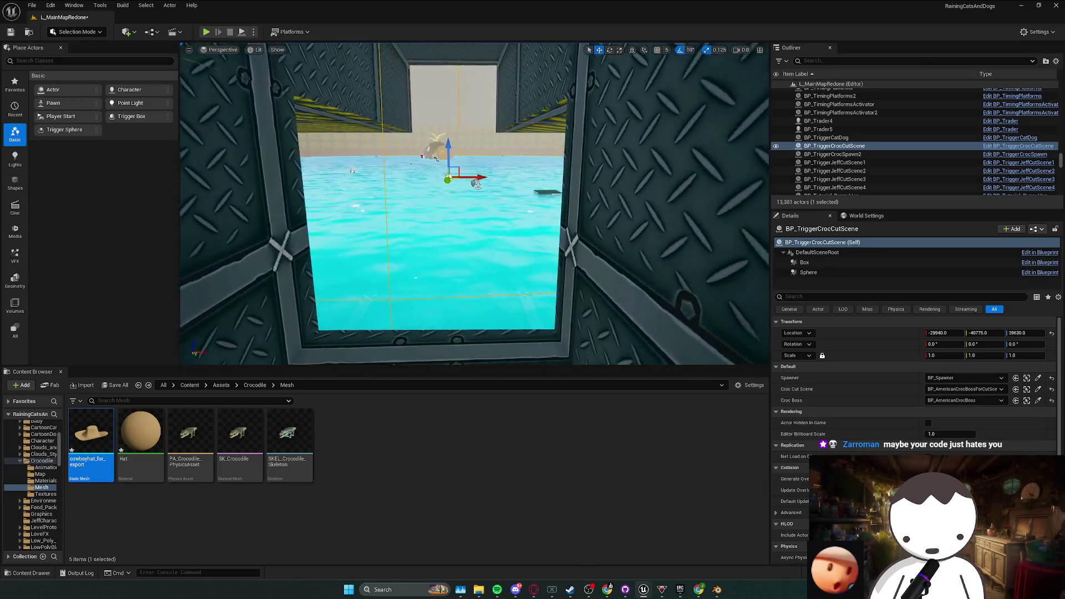
- Save L_MainMapRedone, run a brief play-test, then bring the BP_BabyCroc window back
key("ctrl+s")
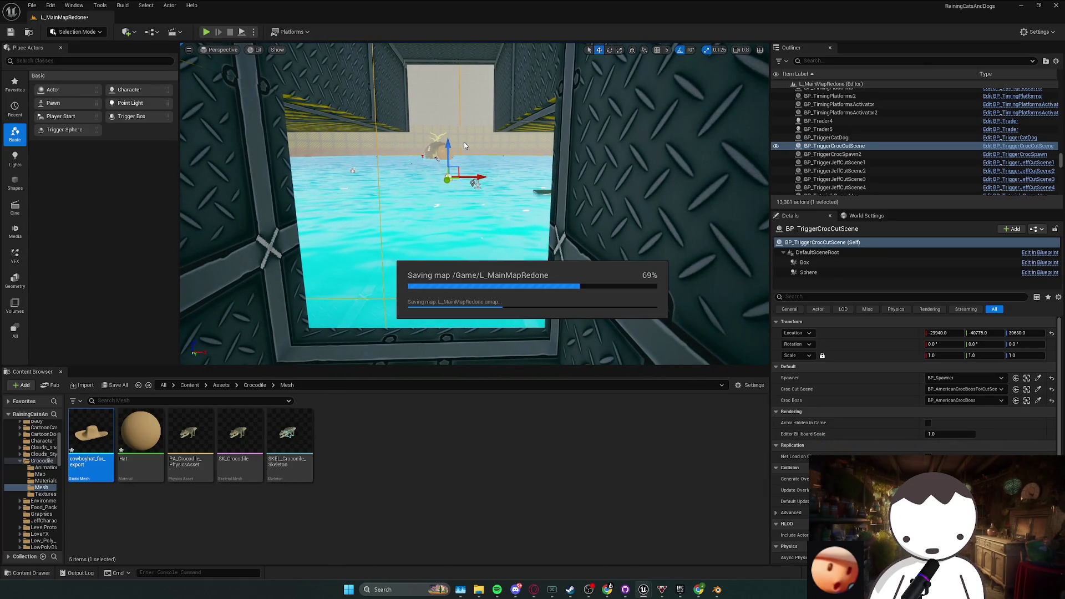
left_click(211, 35)
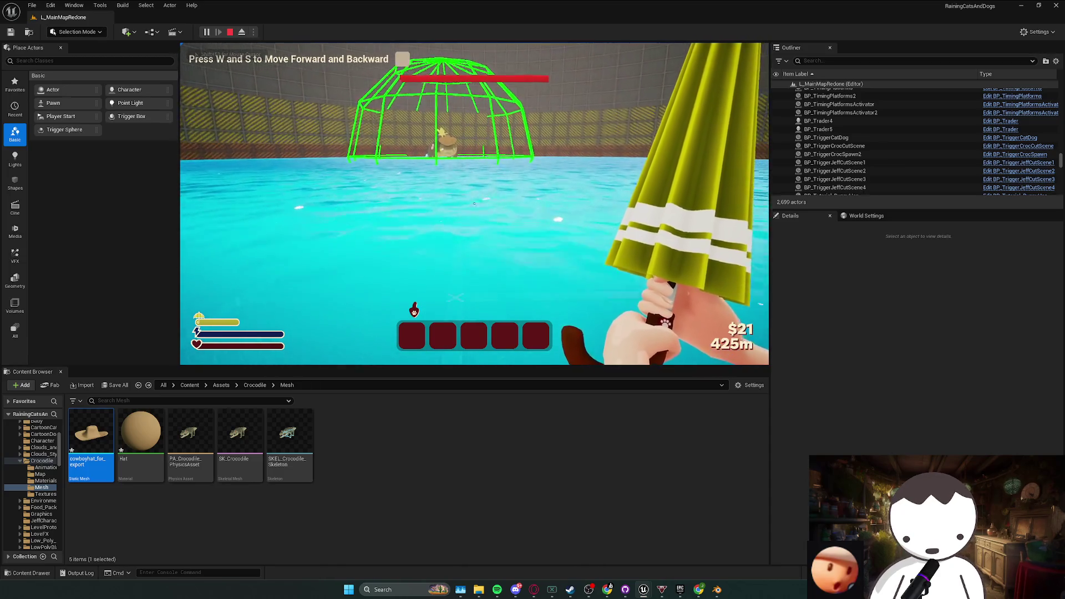
key("shift+F1")
left_click(230, 31)
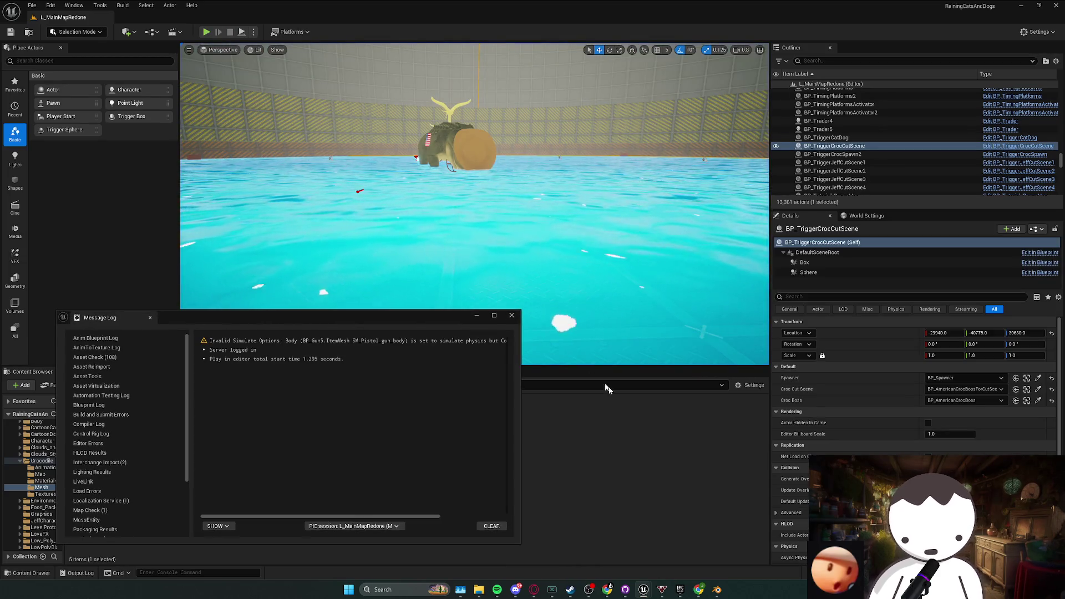
mouse_move(642, 593)
left_click(643, 549)
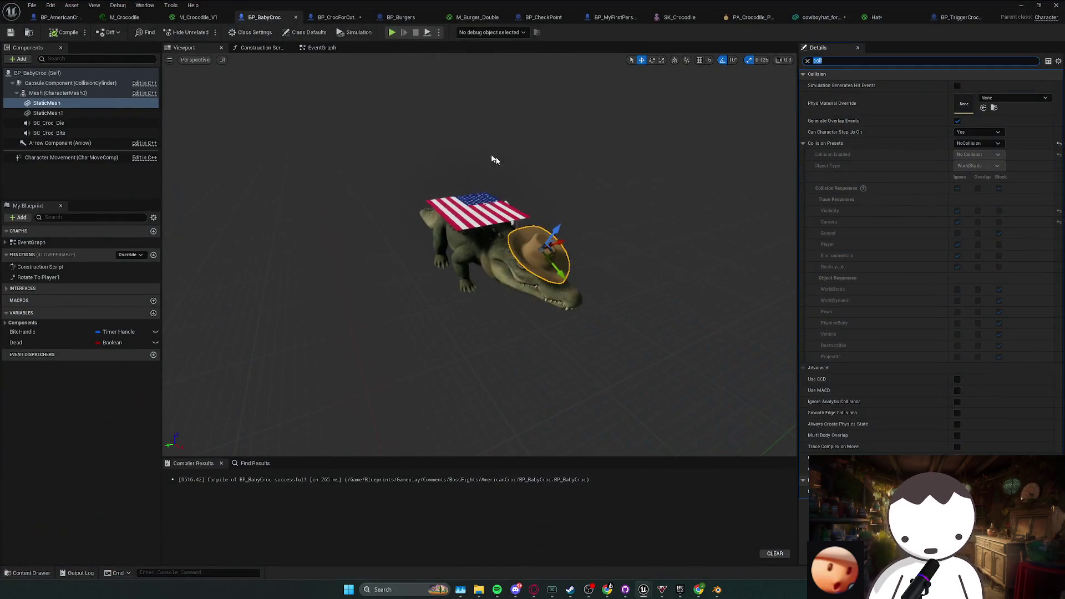
- Open BP_AmericanCrocBoss's EventGraph and inspect the Add Local Rotation nodes
left_click(61, 17)
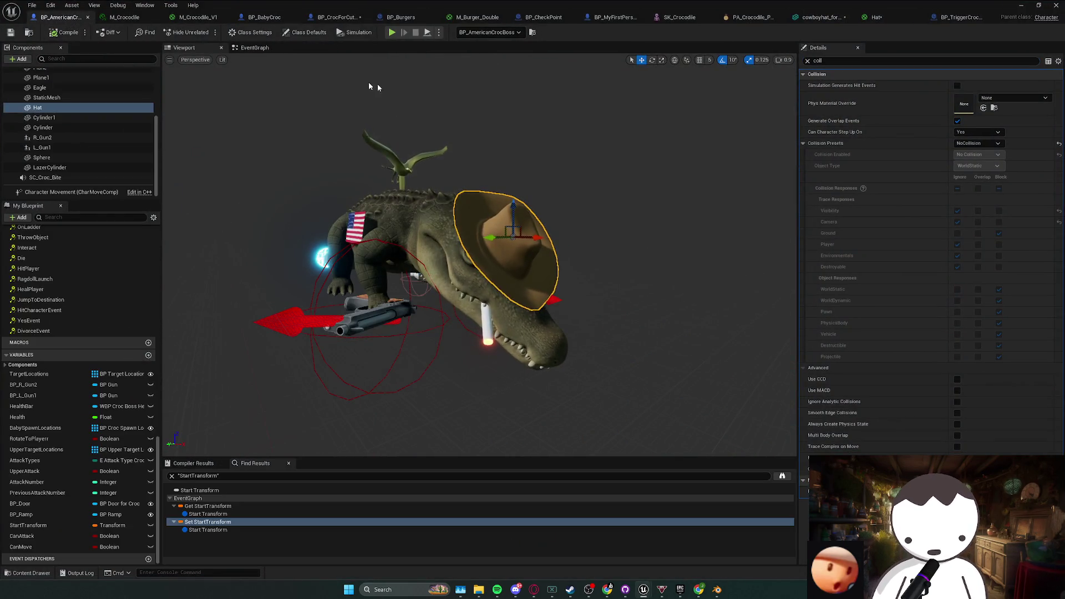
left_click(247, 48)
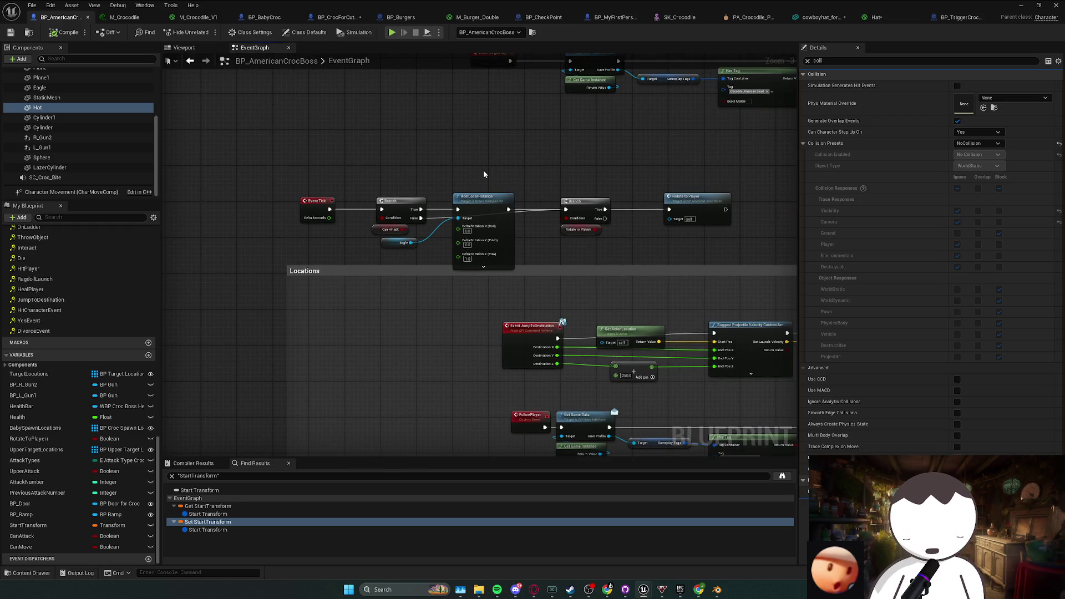
left_click(455, 269)
left_click_drag(542, 195, 538, 199)
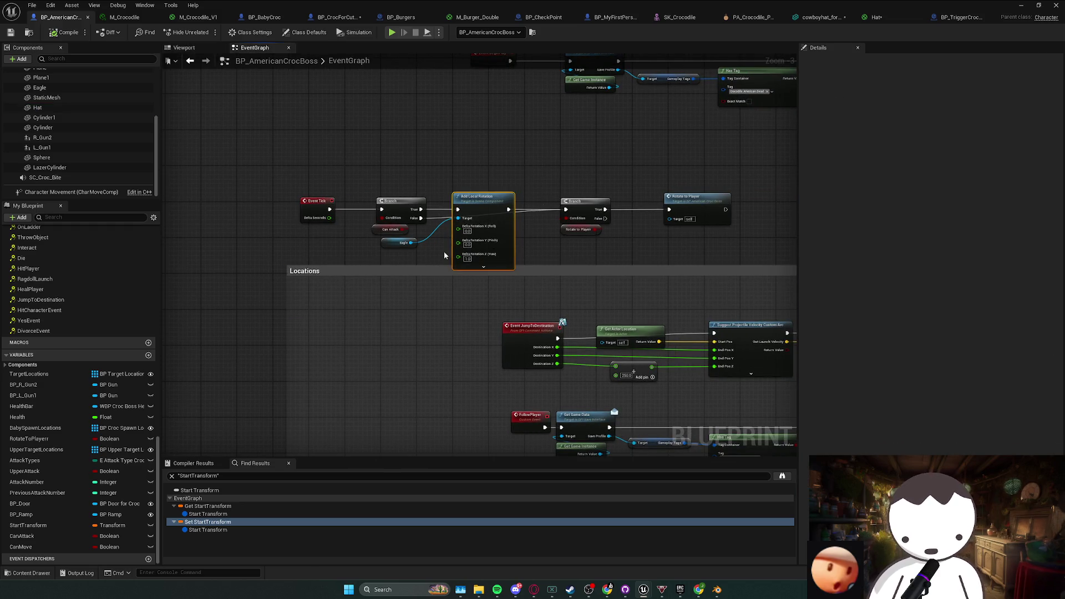
left_click(502, 250)
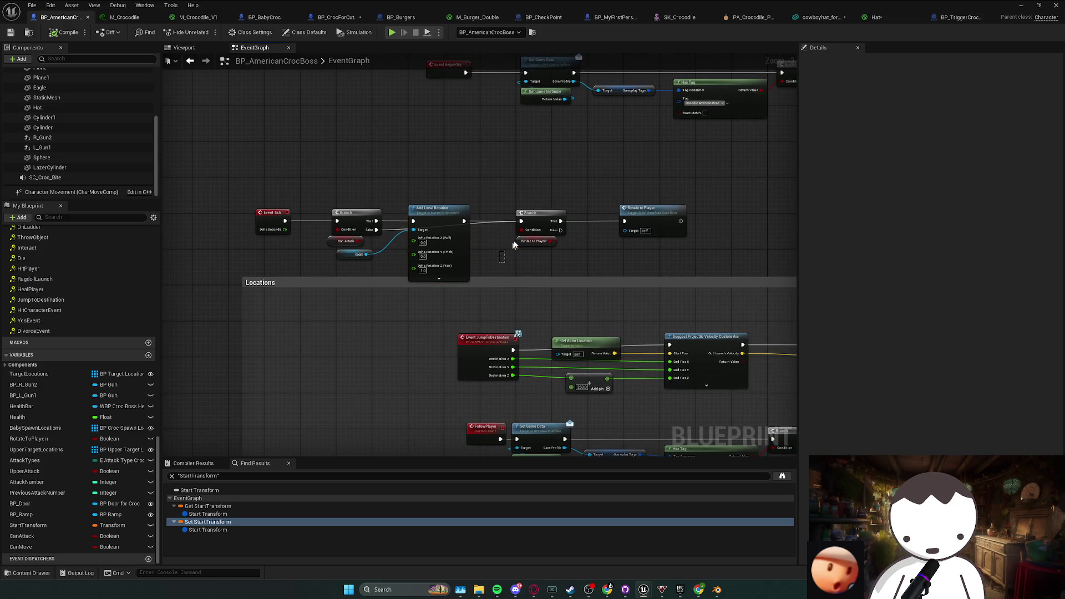
left_click(582, 197)
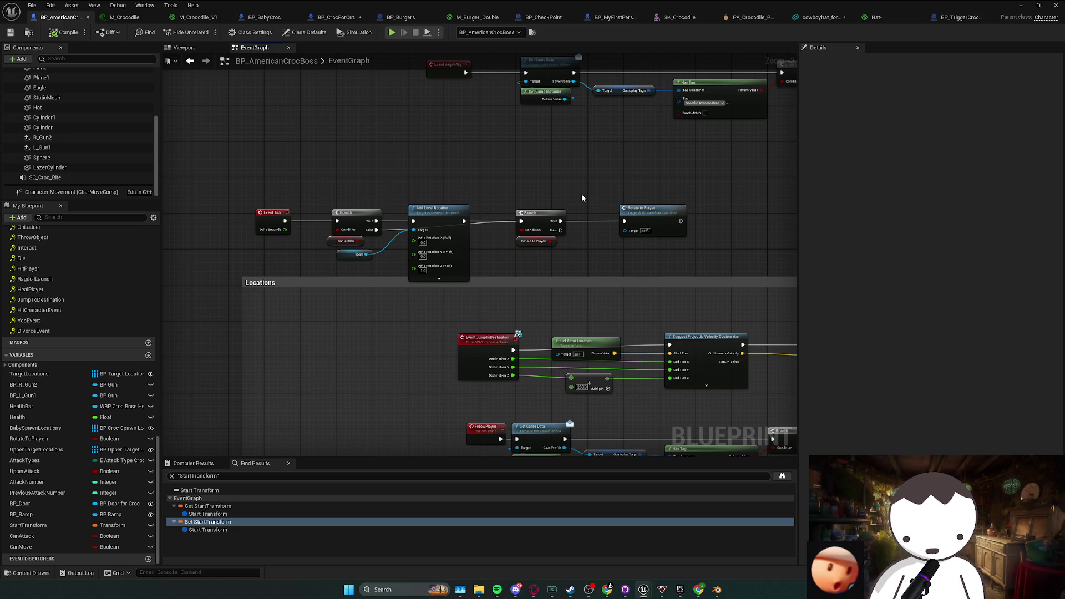
- Review the Branch, Rotate to Player and jump logic, then return to the level and close the Message Log
left_click_drag(582, 197, 521, 216)
mouse_move(525, 262)
left_mouse_down()
mouse_move(466, 225)
mouse_move(494, 230)
left_mouse_up()
left_click(468, 217)
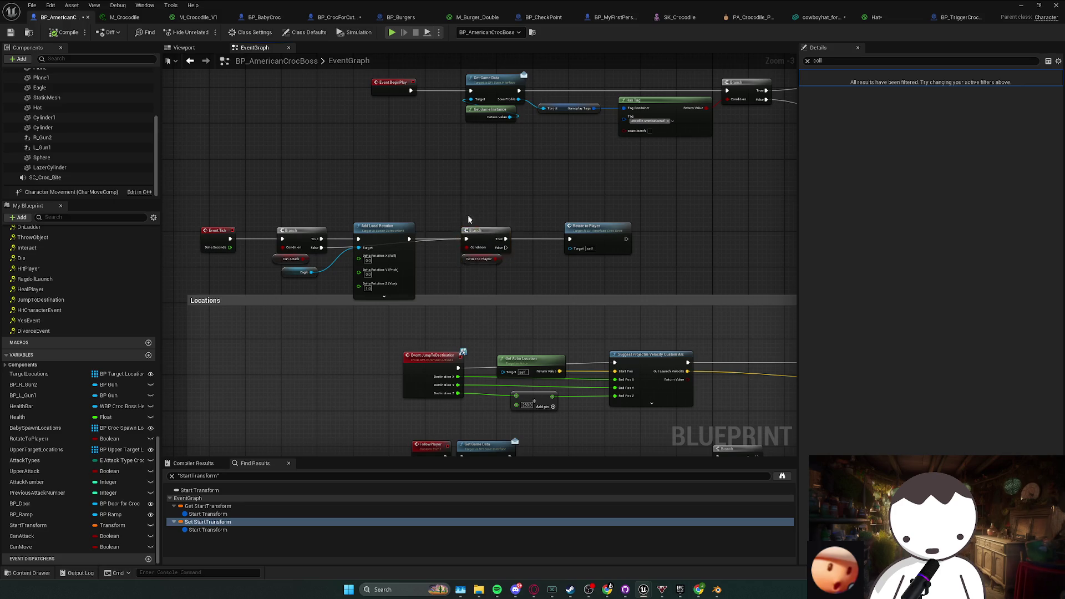
mouse_move(515, 279)
left_mouse_down()
mouse_move(555, 256)
mouse_move(584, 279)
mouse_move(549, 264)
mouse_move(261, 254)
left_mouse_up()
left_click(555, 250)
mouse_move(584, 165)
left_mouse_down()
mouse_move(393, 190)
mouse_move(214, 184)
left_mouse_up()
scroll(585, 237, "down", 2)
mouse_move(378, 297)
left_mouse_down()
mouse_move(516, 214)
mouse_move(530, 242)
left_mouse_up()
scroll(530, 243, "up", 3)
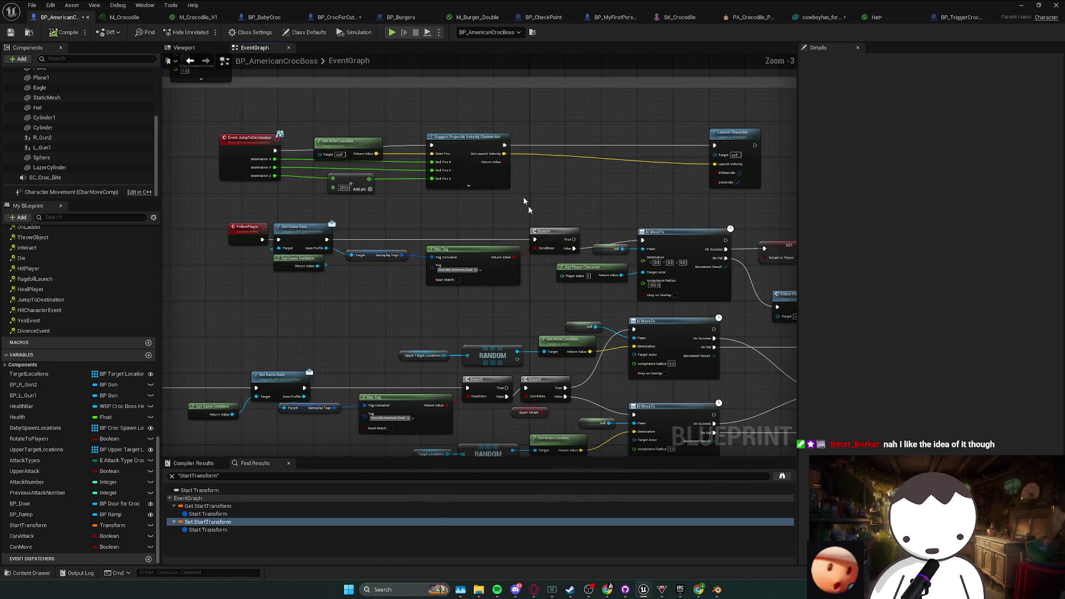
key("alt+Tab")
left_click(511, 315)
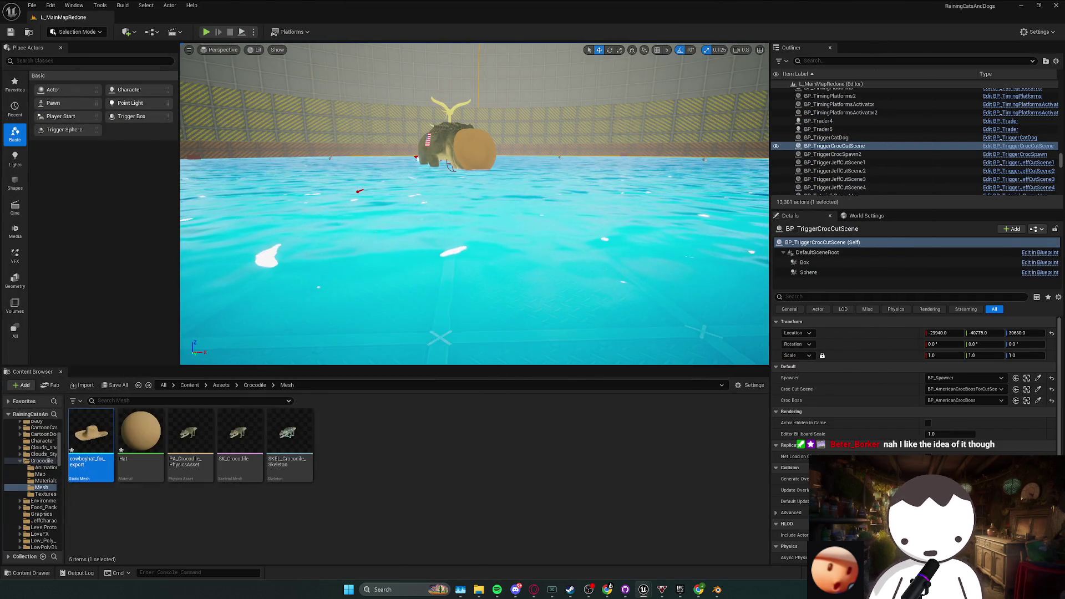
- Raise the cut-scene croc boss slightly, then undo the move
left_click(453, 118)
left_click_drag(453, 119, 453, 113)
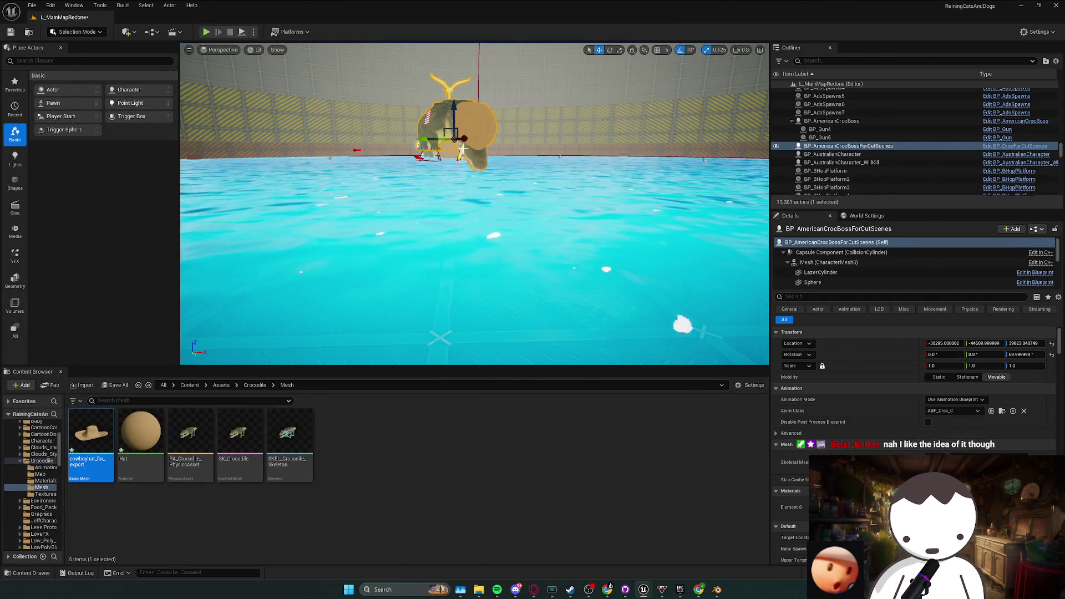
key("ctrl+z")
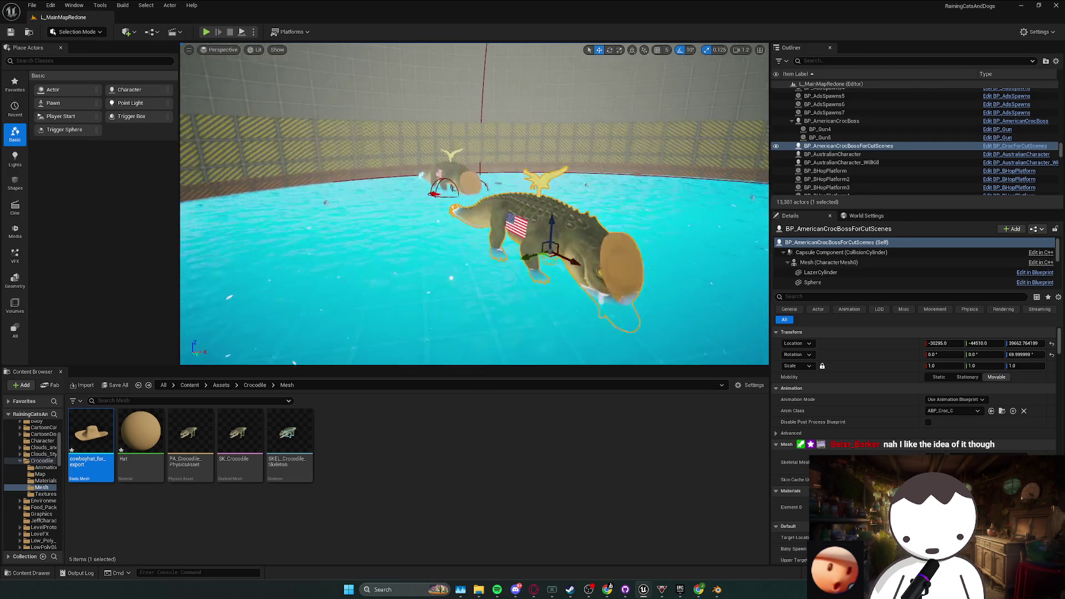
- Delete the water plane to look beneath it, then restore it
left_click_drag(464, 186, 470, 209)
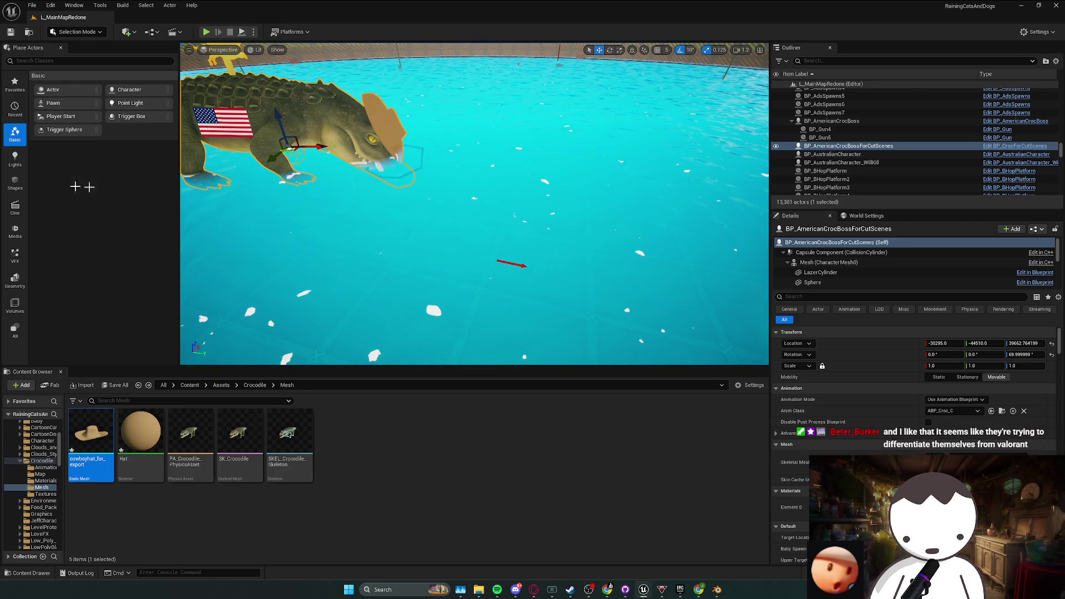
left_click(465, 216)
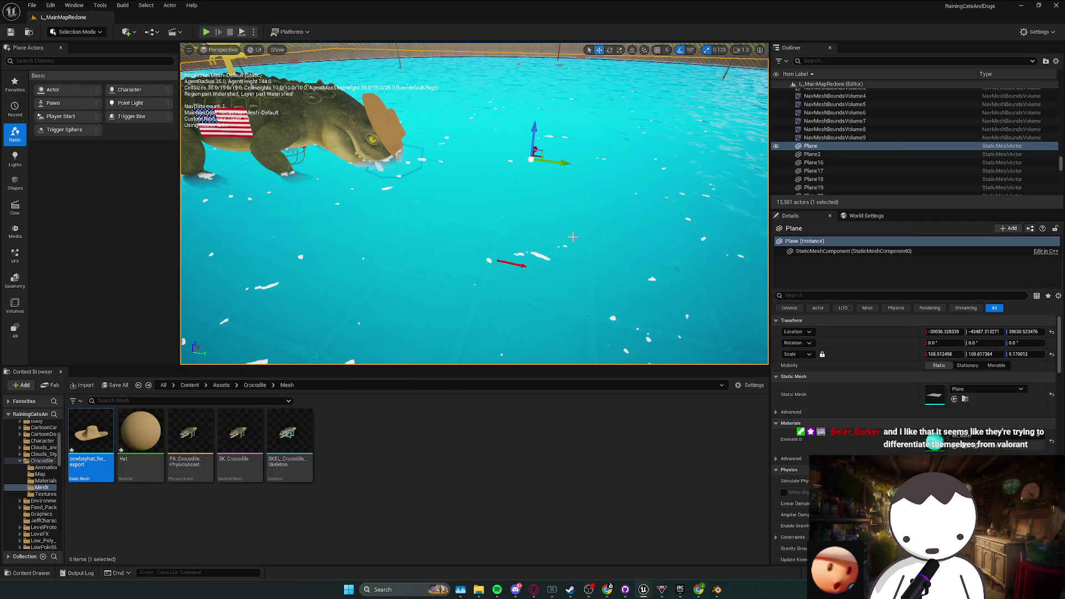
key("Delete")
scroll(555, 230, "down", 5)
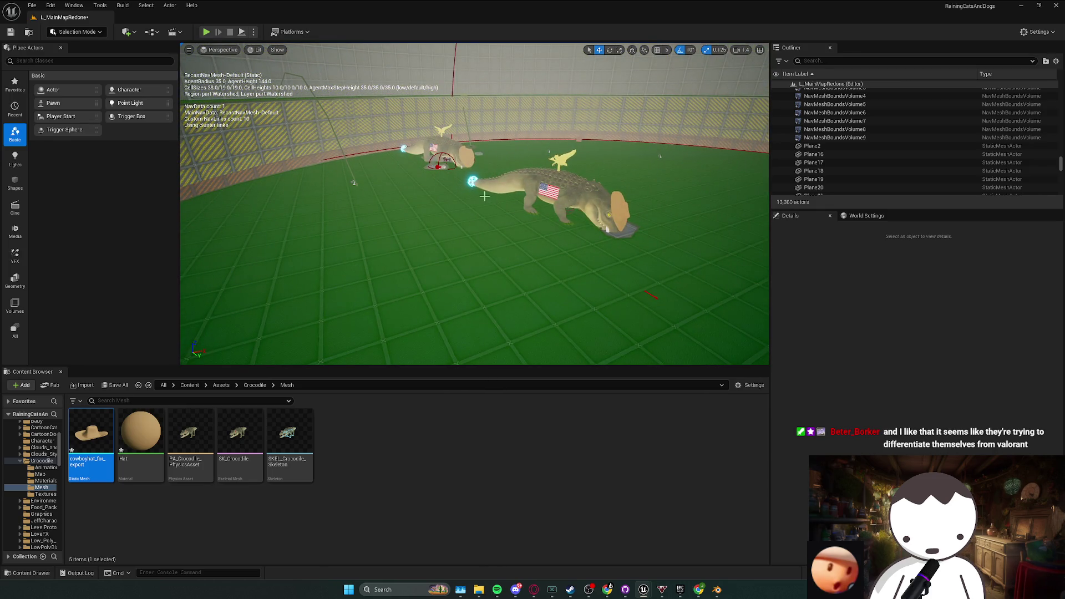
key("ctrl+z")
key("ctrl+z")
- Frame the view on the croc boss and start a play-test
scroll(476, 184, "up", 4)
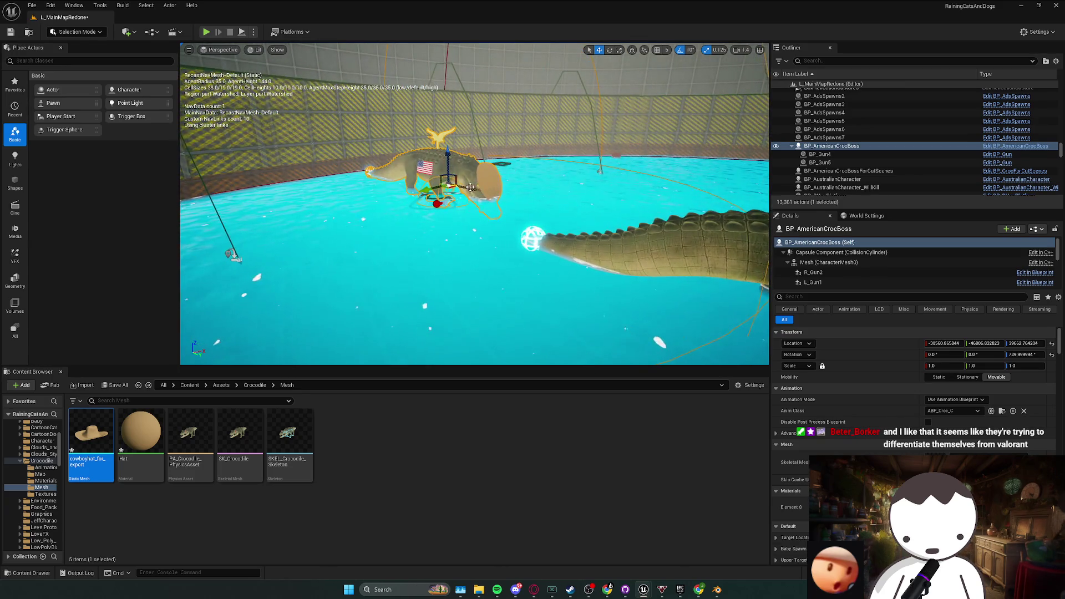
scroll(475, 204, "up", 1)
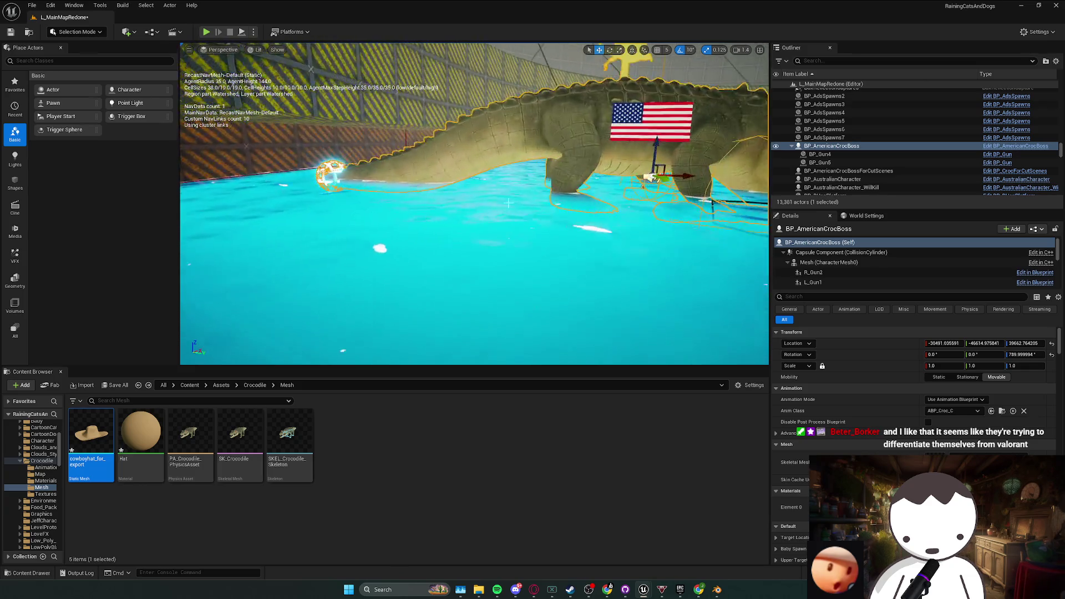
key("f")
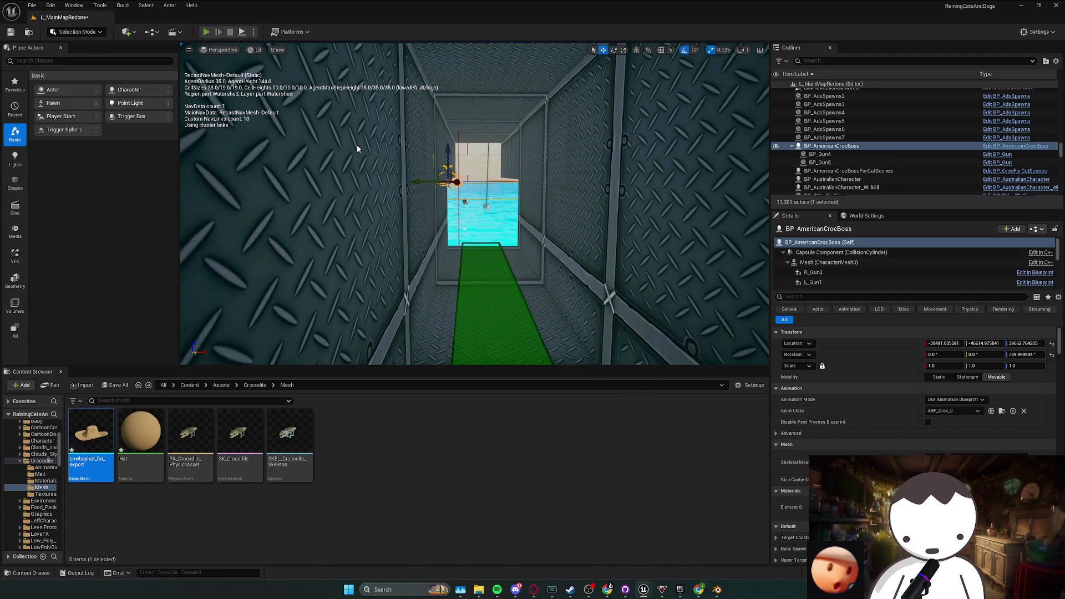
key("alt+p")
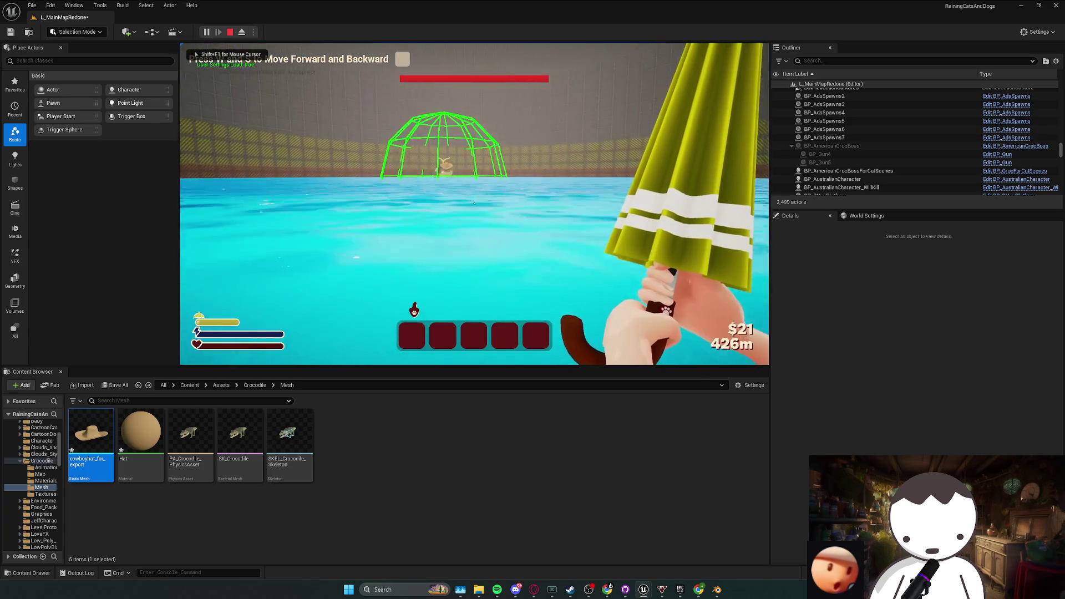
- Walk to the croc boss cage, swing the umbrella at the burger, and switch to wireframe view
key("s")
key("w")
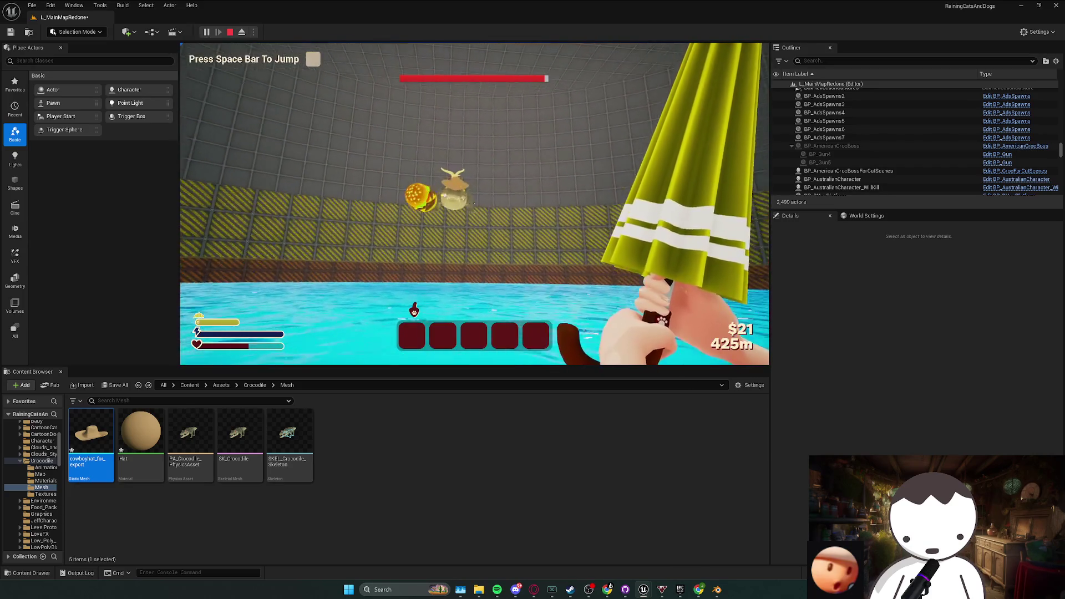
left_click(474, 204)
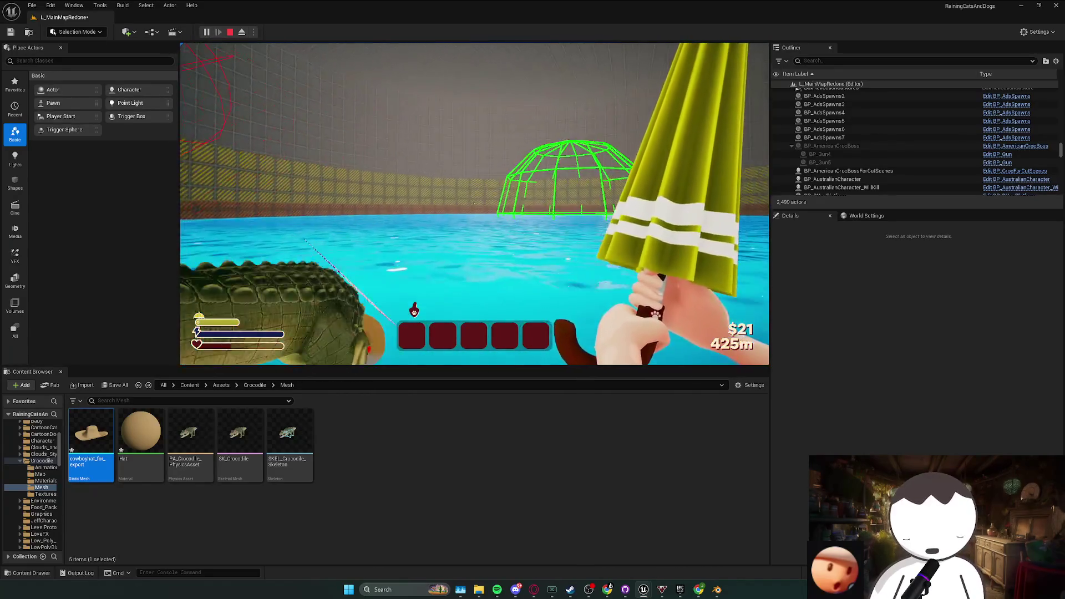
key("F1")
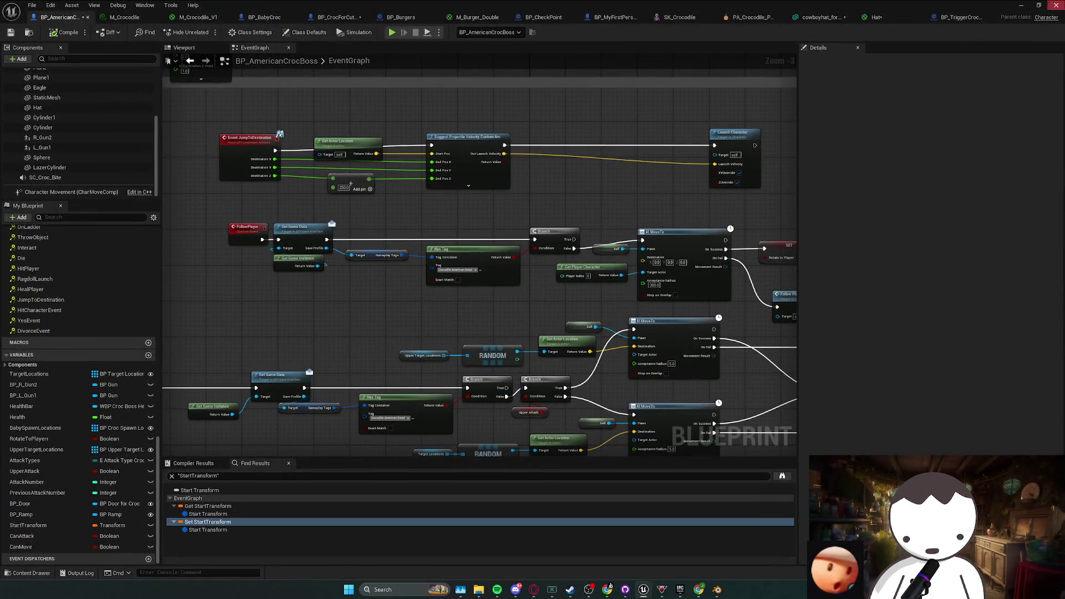
- Dismiss the popup, save the modified assets with Save Selected, and close Blender with Don't Save
left_click(561, 311)
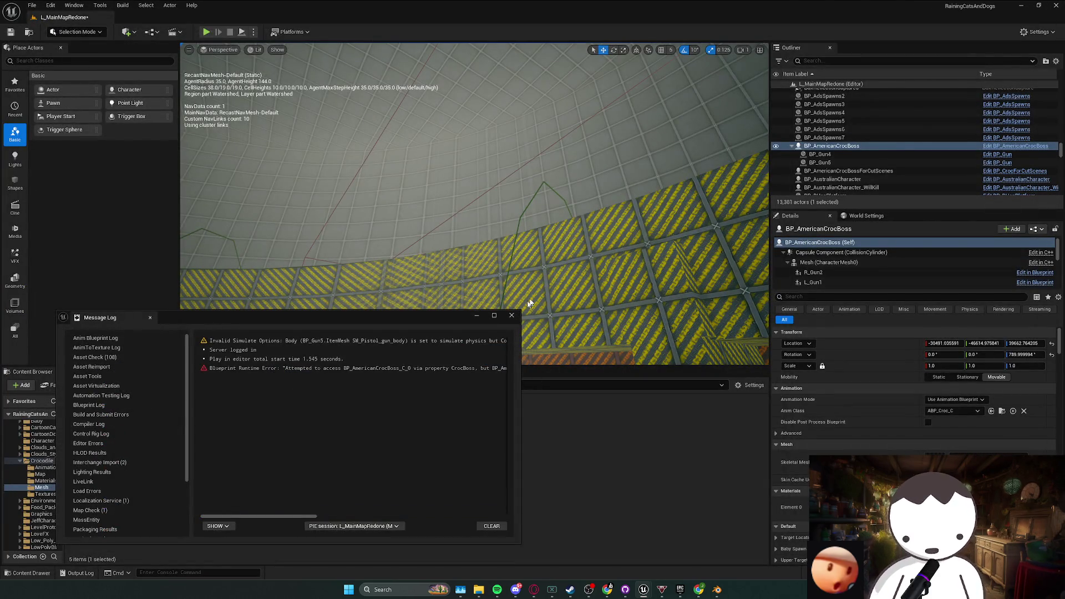
key("ctrl+shift+s")
left_click(556, 386)
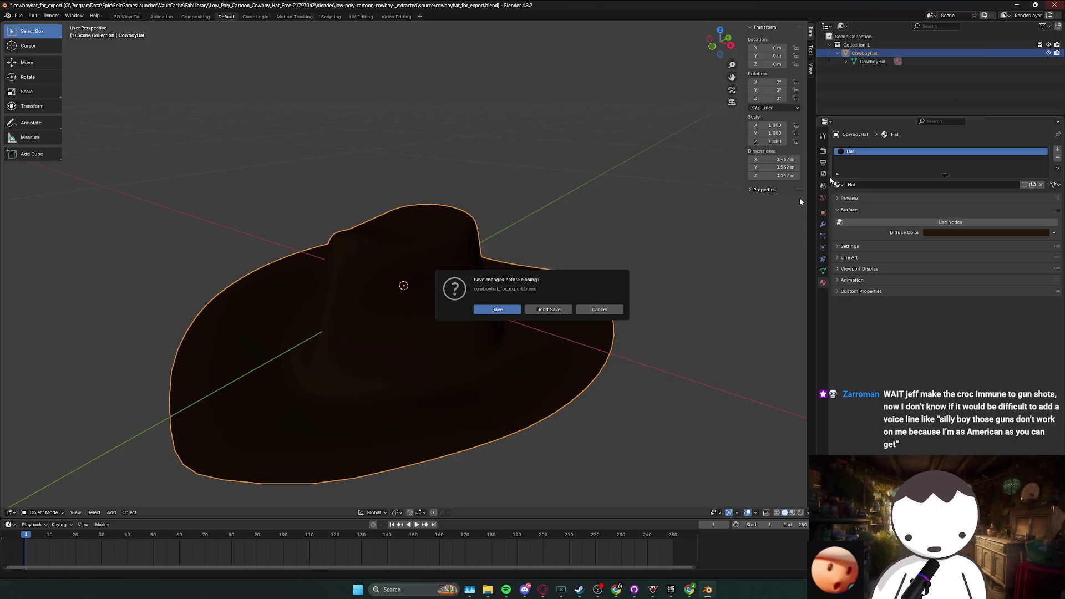
left_click(528, 309)
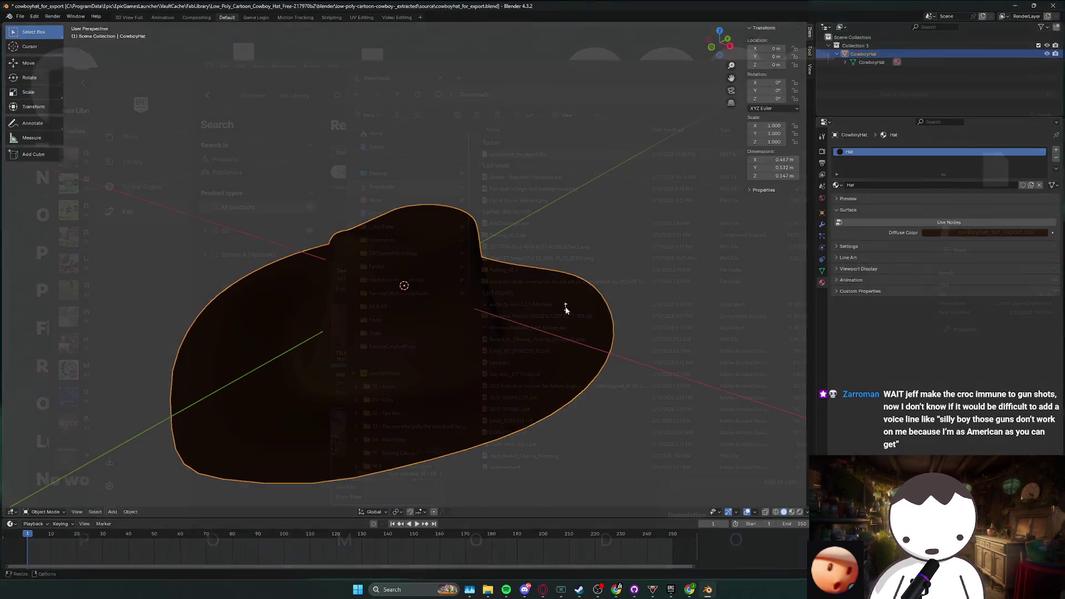